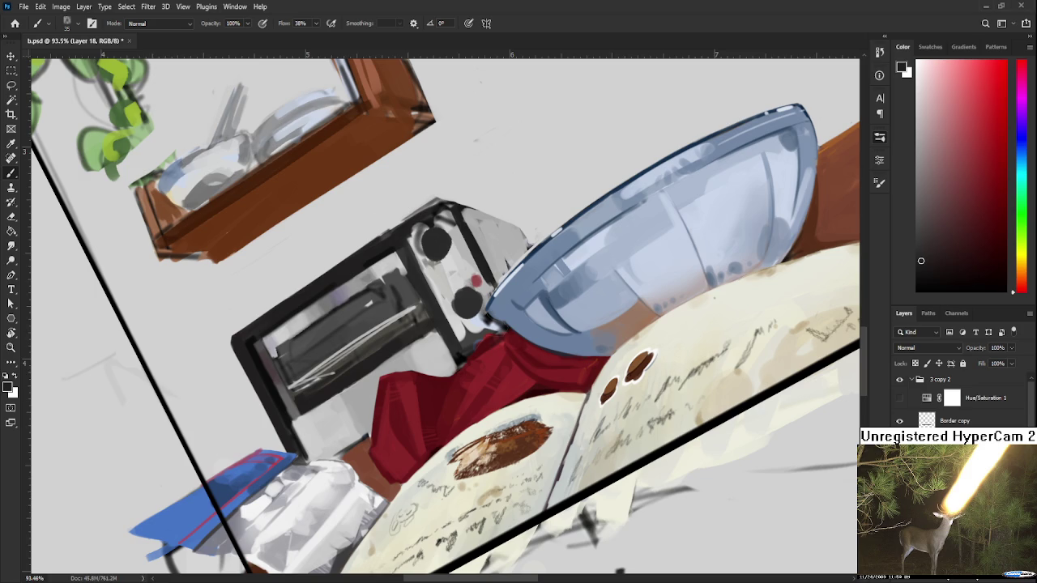
Sample a lighter grey from the toaster interior and repaint the toaster's lower front with it.
scroll(411, 316, down, 2)
scroll(381, 328, down, 2)
scroll(349, 345, down, 3)
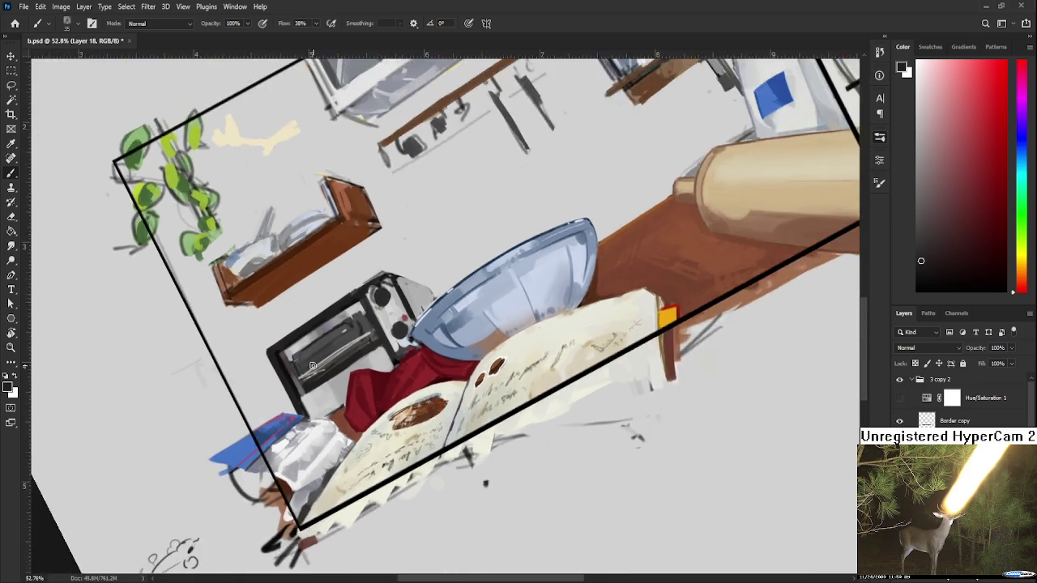
scroll(312, 366, down, 2)
scroll(312, 366, up, 2)
scroll(312, 366, up, 2)
scroll(316, 364, up, 2)
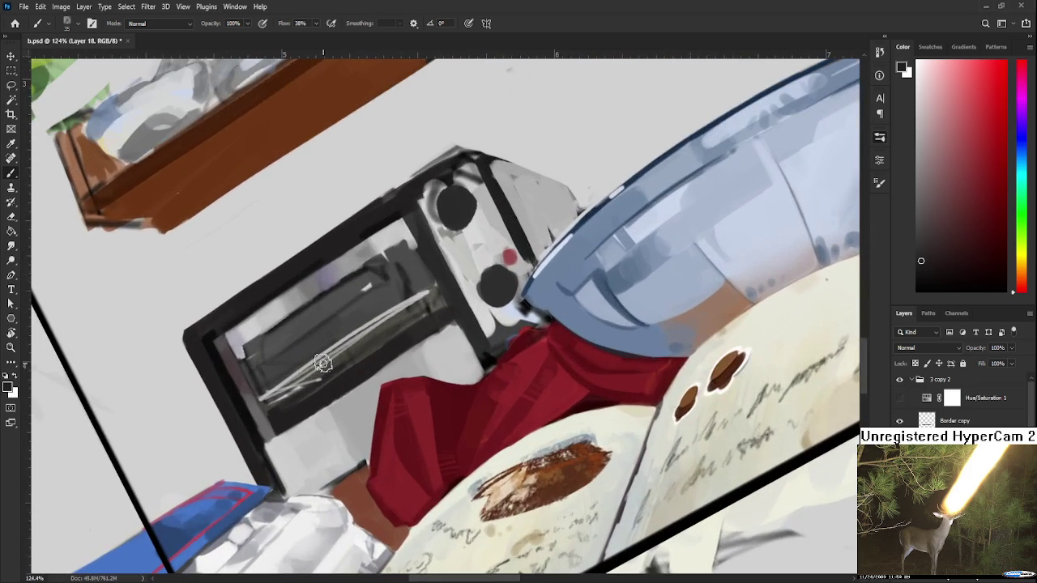
scroll(323, 363, up, 2)
alt+click(357, 269)
drag(339, 422, 352, 478)
alt+click(356, 444)
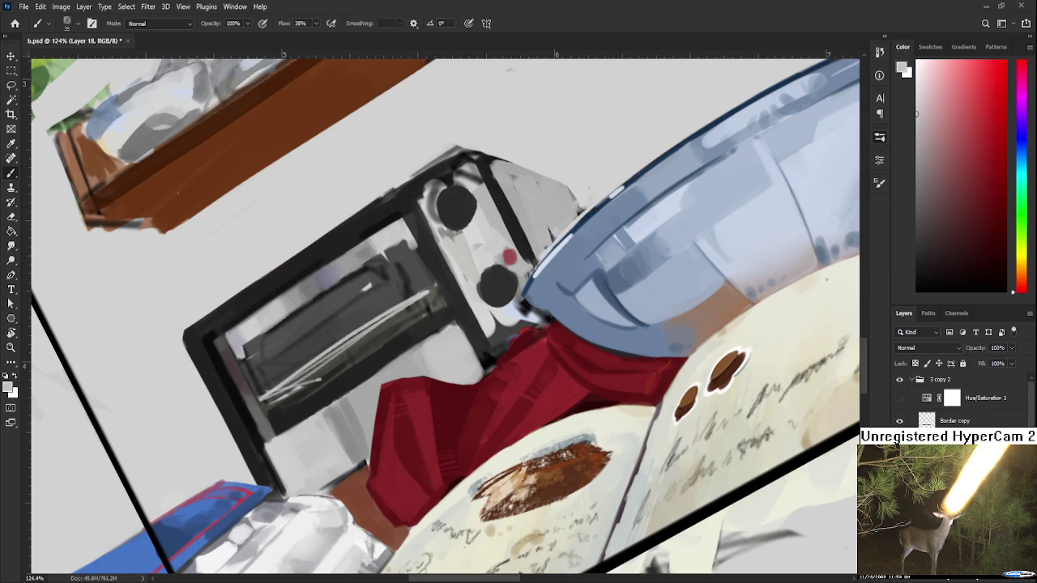
Dab light paint on the toaster's lower edge, then sample dark and light greys from the window.
alt+scroll(457, 339, up, 1)
click(461, 324)
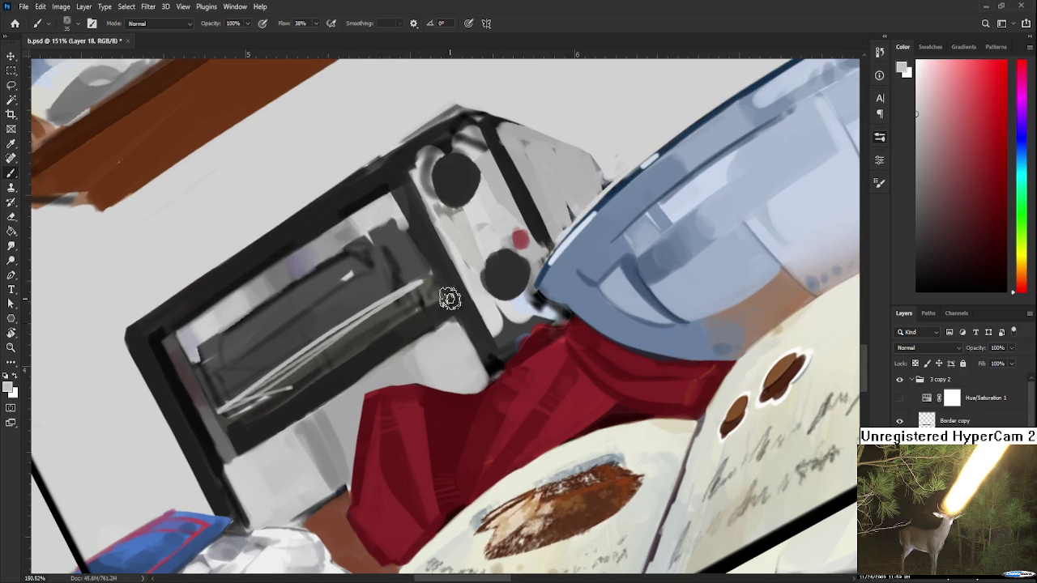
alt+click(385, 317)
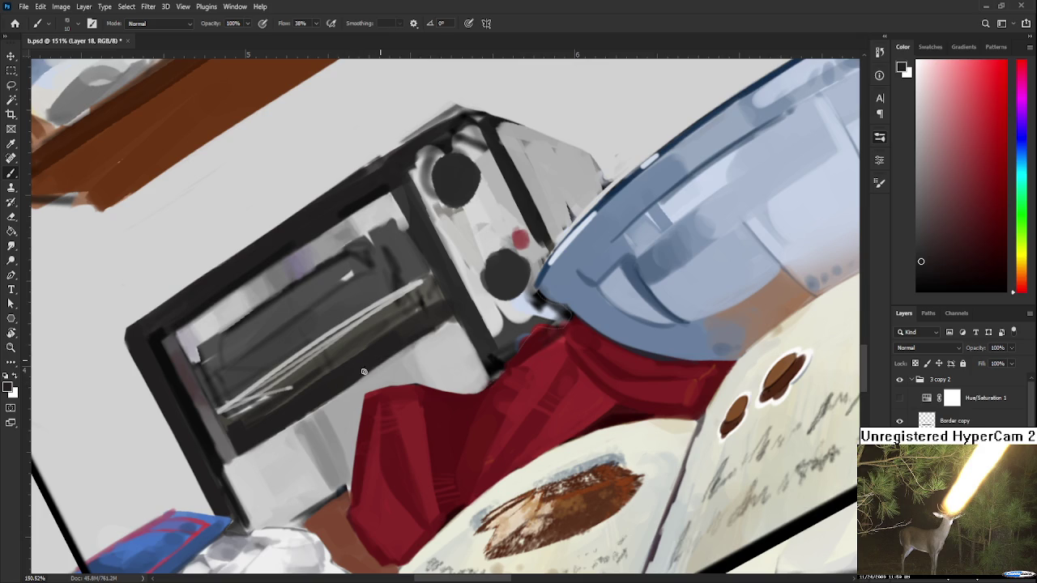
alt+click(346, 403)
alt+click(418, 335)
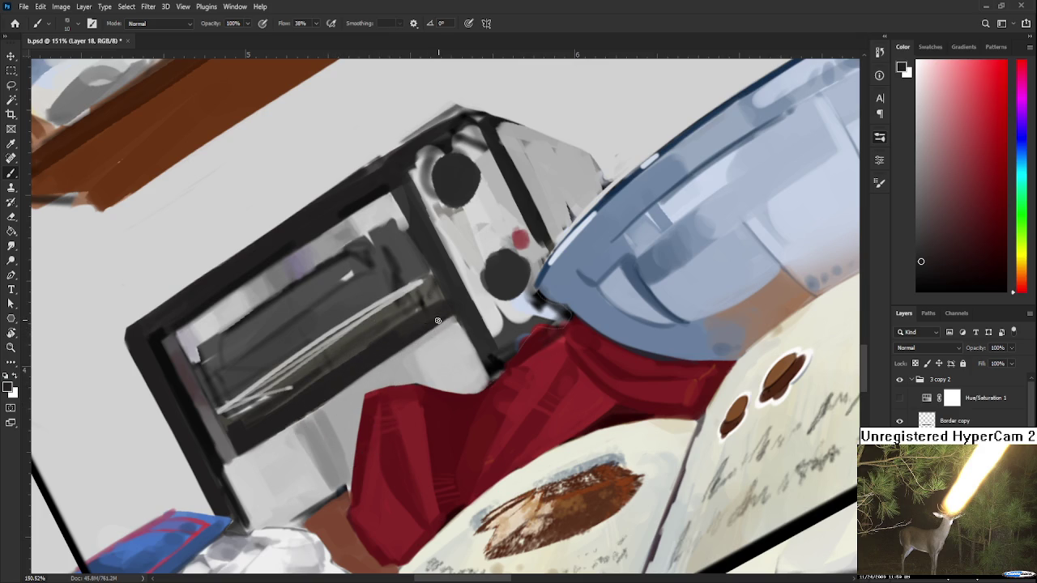
alt+click(417, 329)
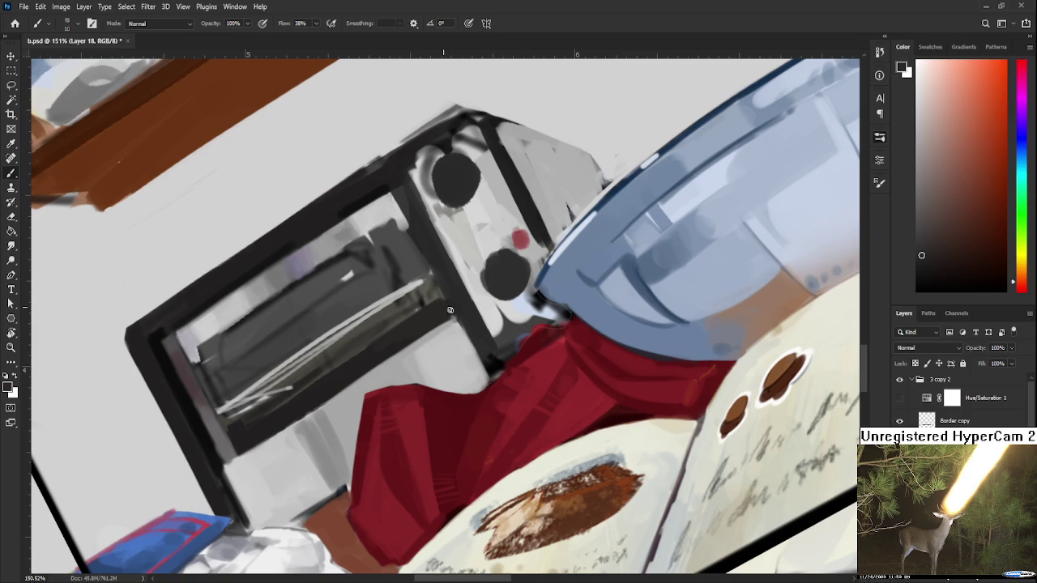
alt+click(364, 348)
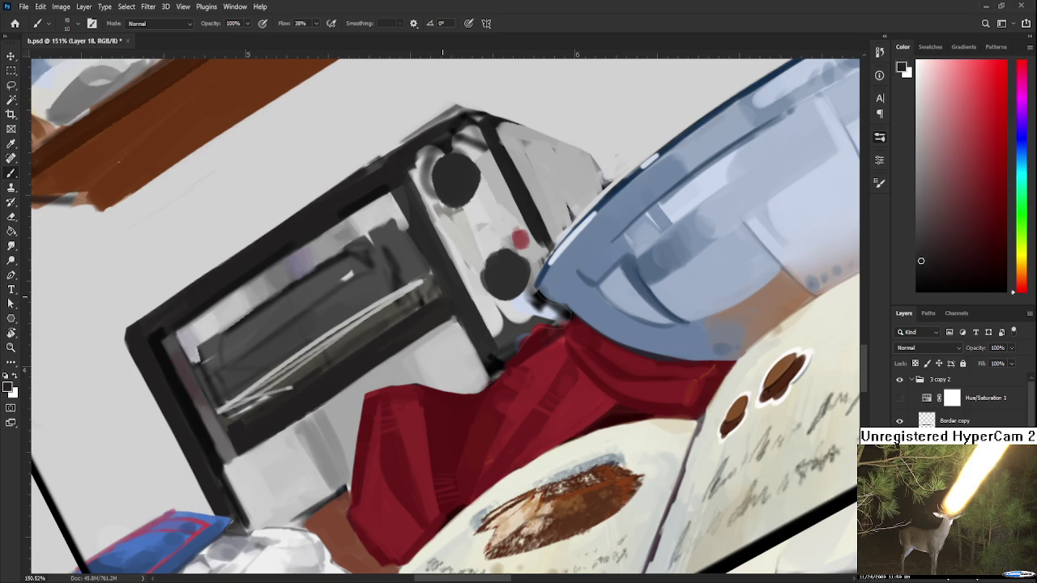
Rotate the canvas view to a gentler tilt around the toaster.
scroll(447, 319, down, 3)
scroll(425, 316, down, 2)
scroll(413, 340, up, 2)
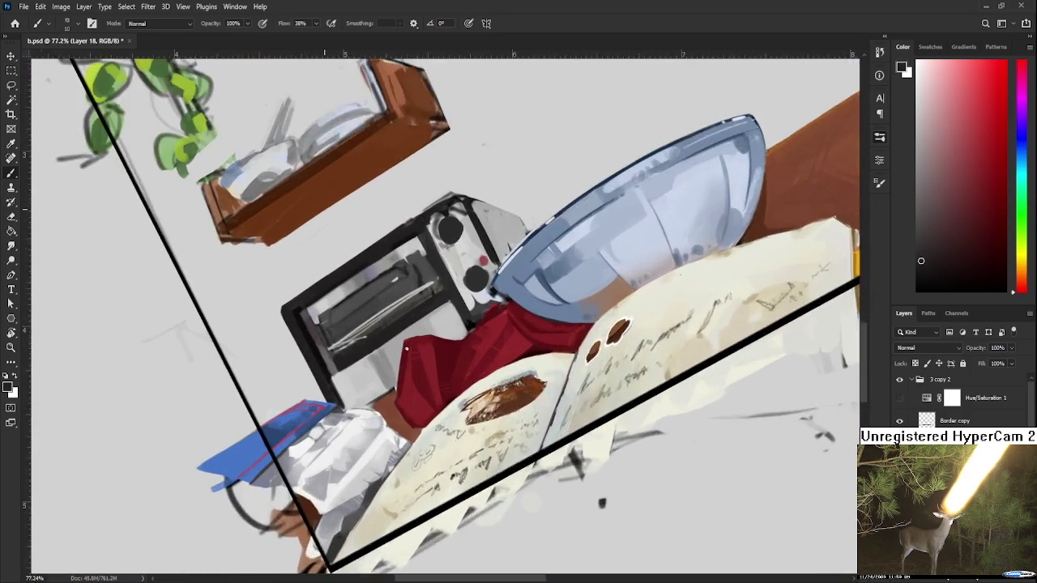
scroll(408, 370, up, 2)
drag(408, 370, 316, 293)
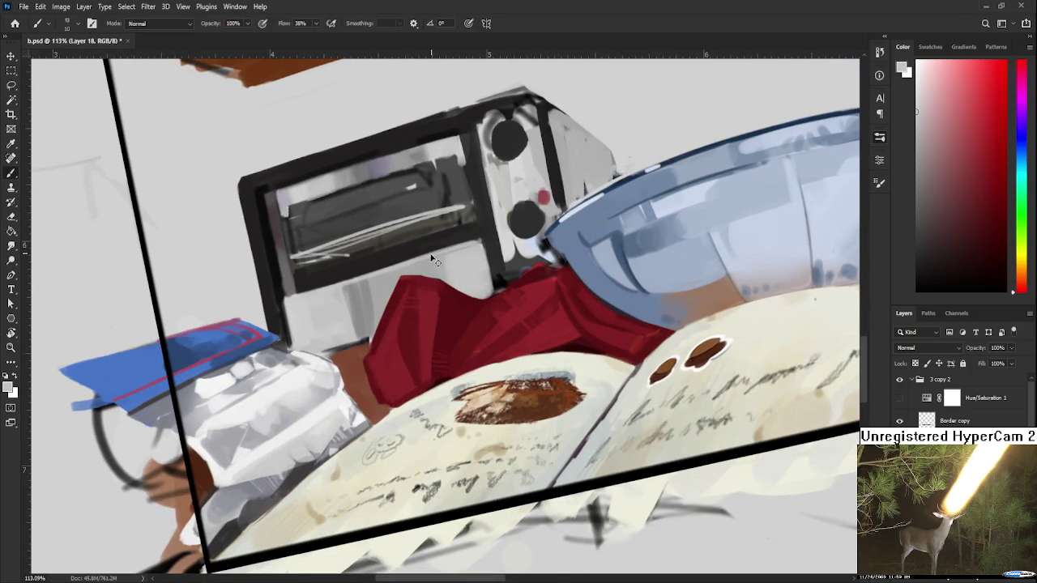
alt+click(457, 239)
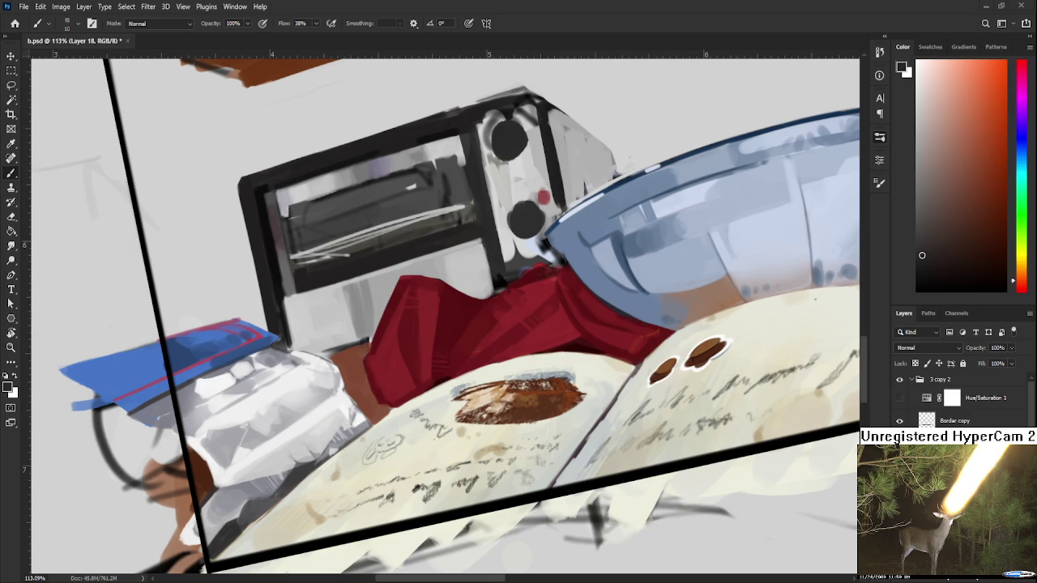
Sample a light grey from the toaster front and paint a vertical stroke down it.
scroll(432, 308, down, 1)
scroll(433, 308, down, 3)
scroll(433, 307, up, 5)
drag(432, 307, 393, 258)
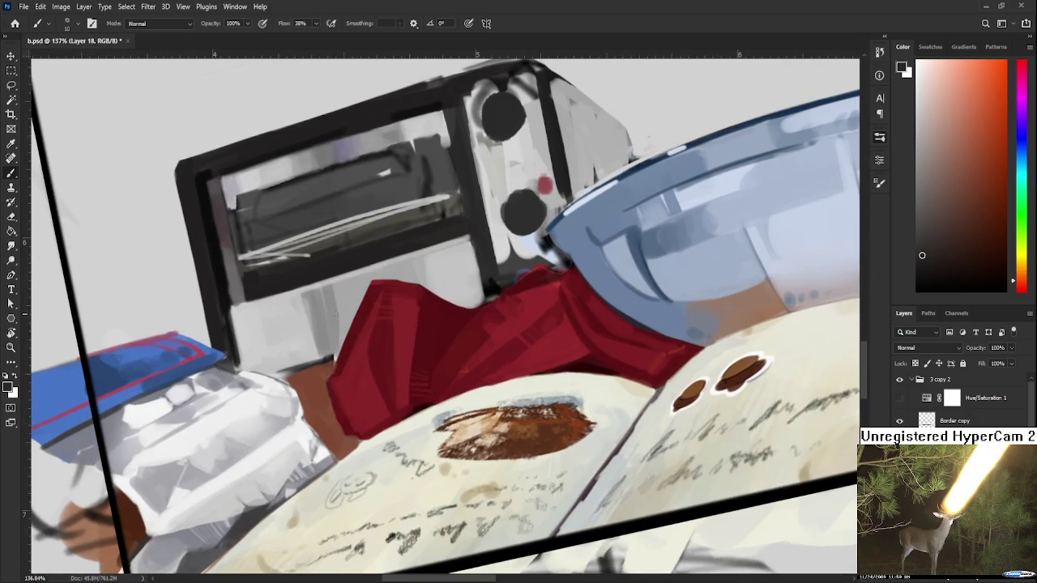
alt+click(325, 316)
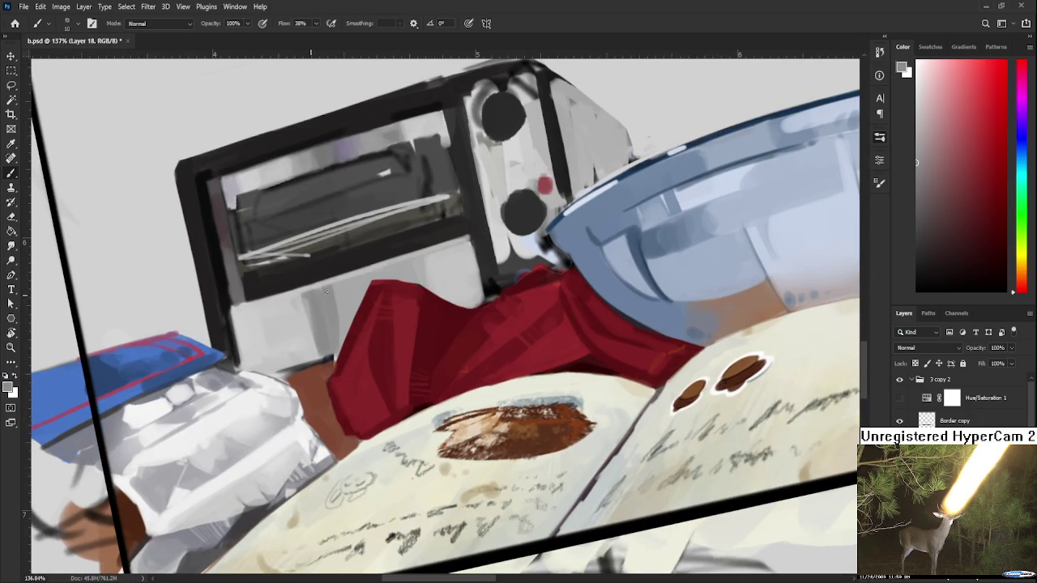
drag(301, 310, 315, 355)
Pick a lighter panel grey and lighten the toaster's lower edge.
alt+click(345, 296)
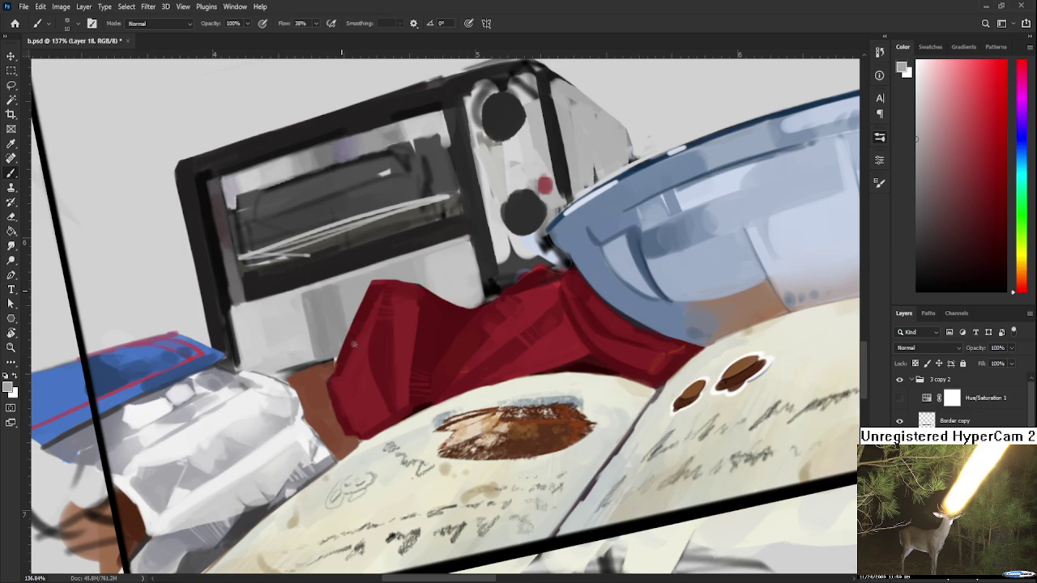
alt+click(331, 320)
alt+click(299, 330)
mouse_move(276, 369)
mouse_down()
mouse_move(328, 367)
mouse_move(309, 367)
mouse_up()
alt+click(304, 357)
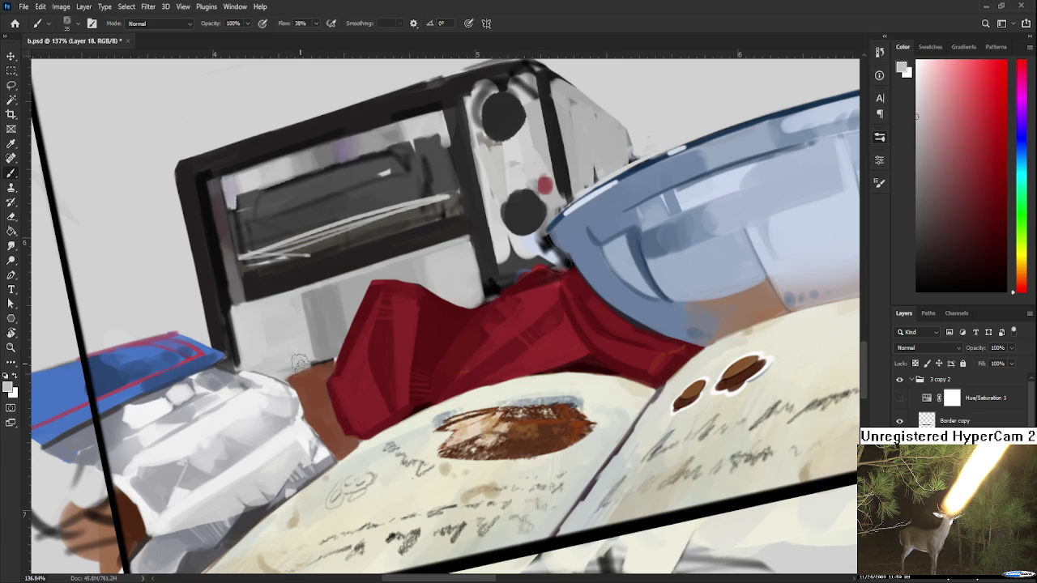
Paint a darker grey stroke up the toaster front, sampling neighbouring tones.
alt+click(324, 306)
drag(306, 333, 298, 292)
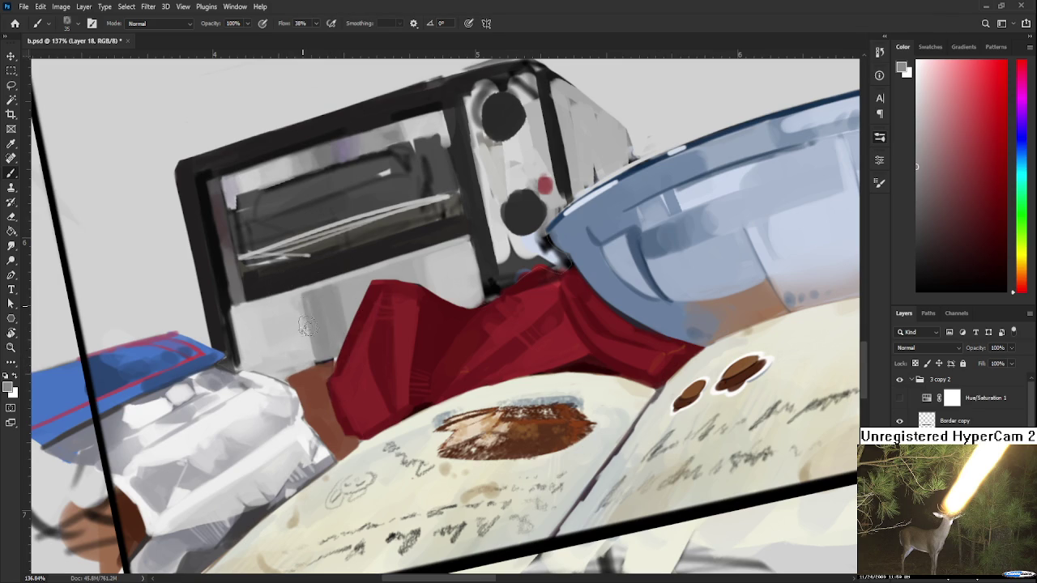
alt+click(316, 316)
alt+click(333, 296)
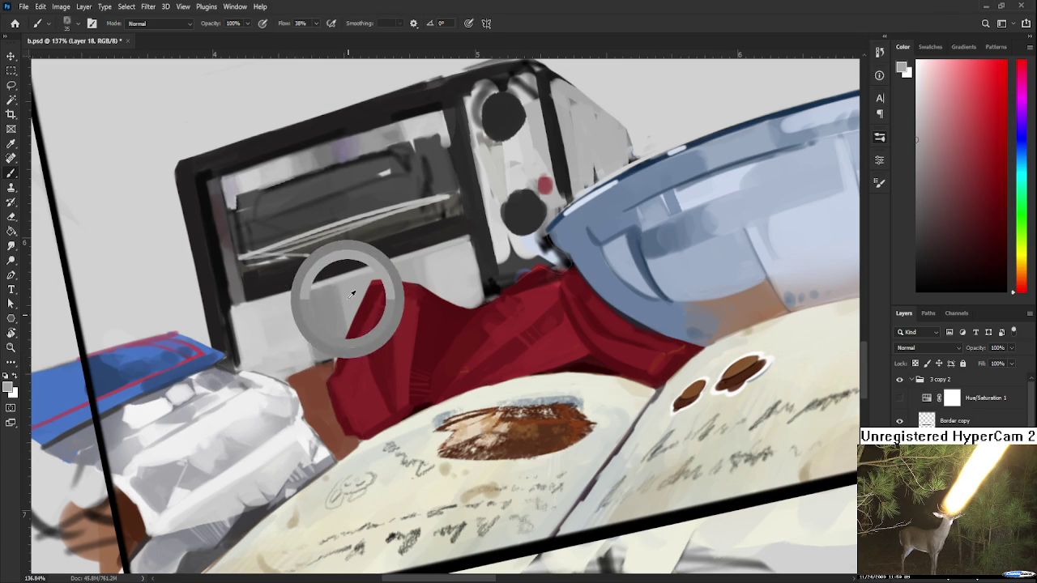
alt+click(344, 316)
drag(345, 324, 349, 297)
Alternate between darker and lighter greys sampled across the toaster front.
alt+click(341, 294)
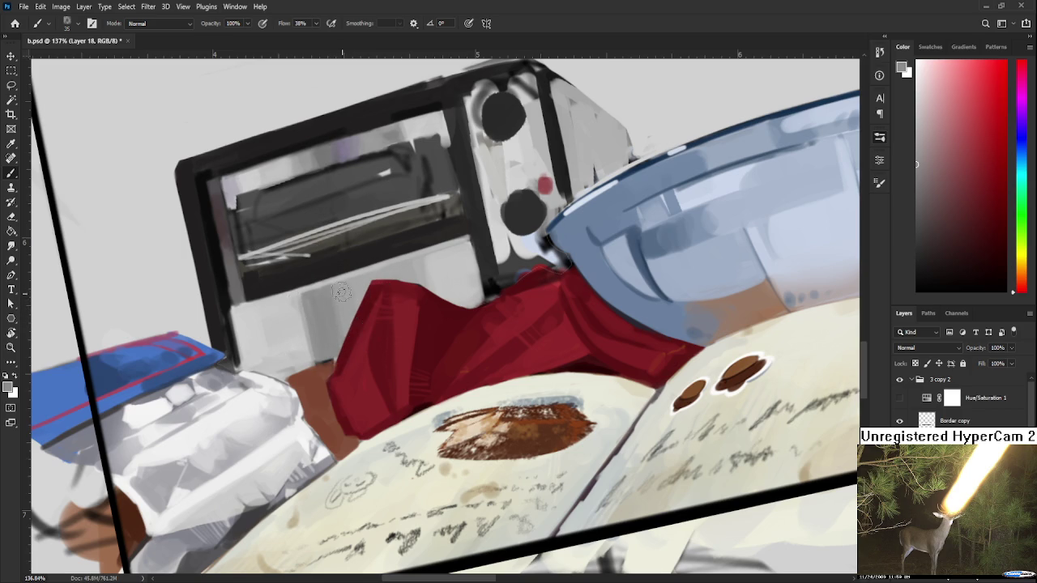
alt+click(325, 306)
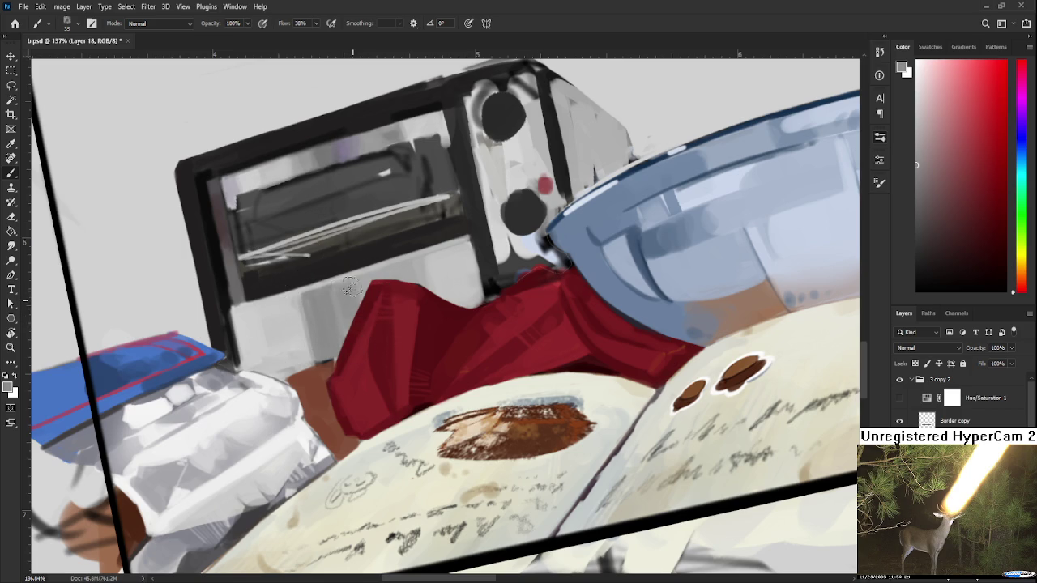
alt+click(343, 296)
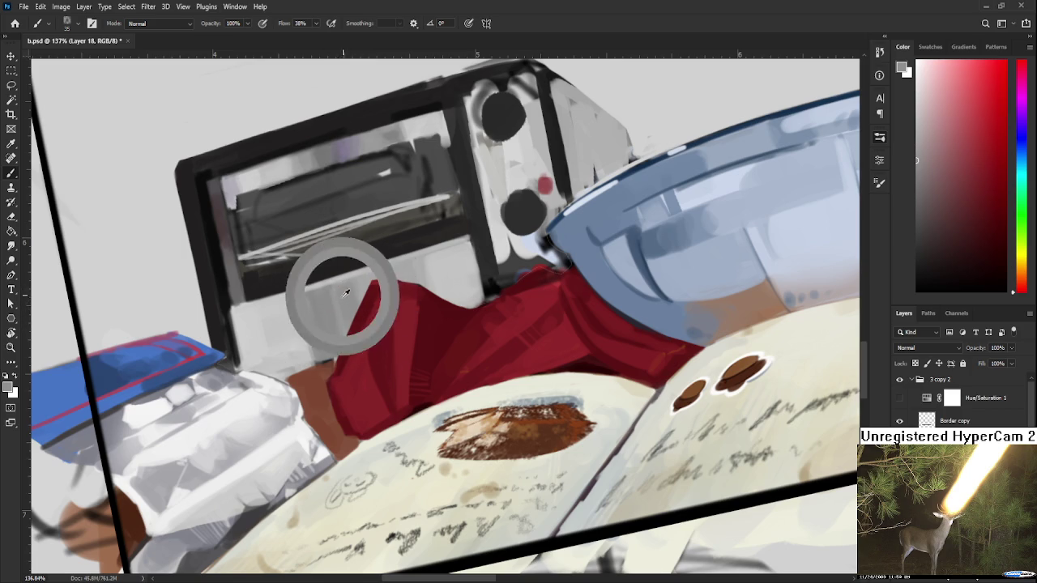
drag(301, 324, 321, 318)
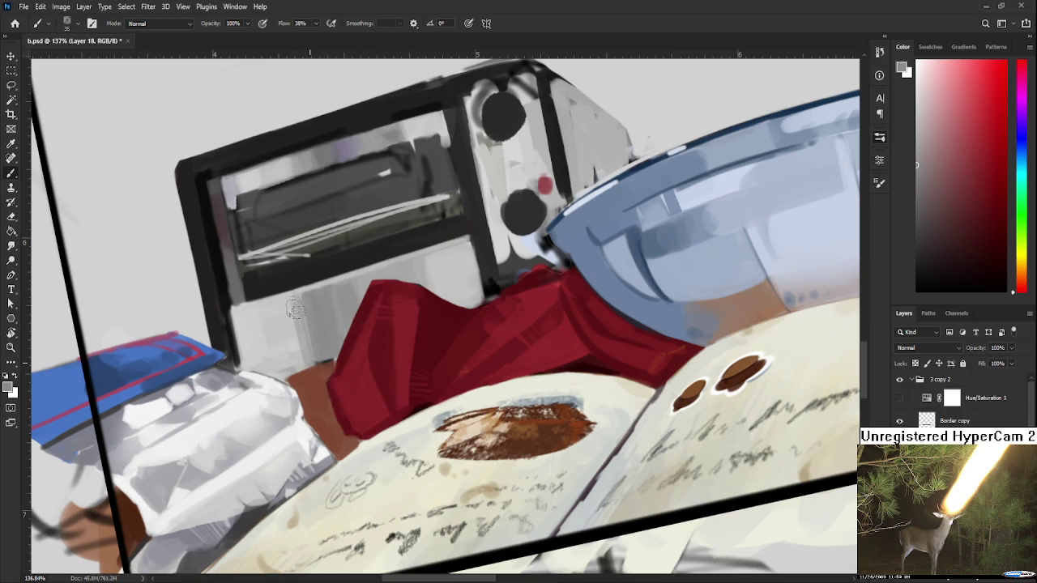
drag(321, 317, 296, 314)
alt+click(301, 301)
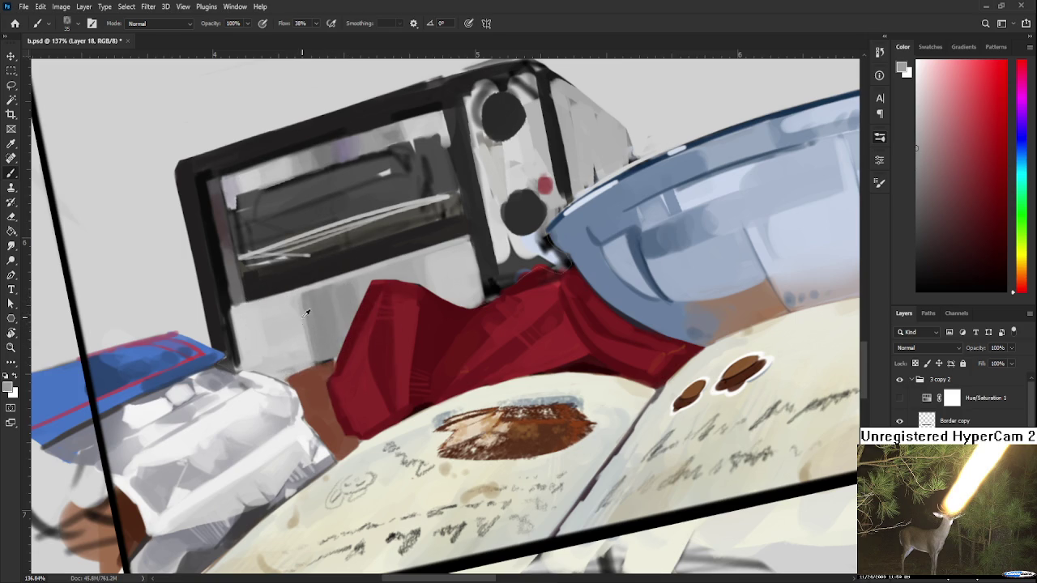
alt+click(315, 308)
Sample lighter and slightly darker greys from the lower toaster panel.
alt+click(296, 324)
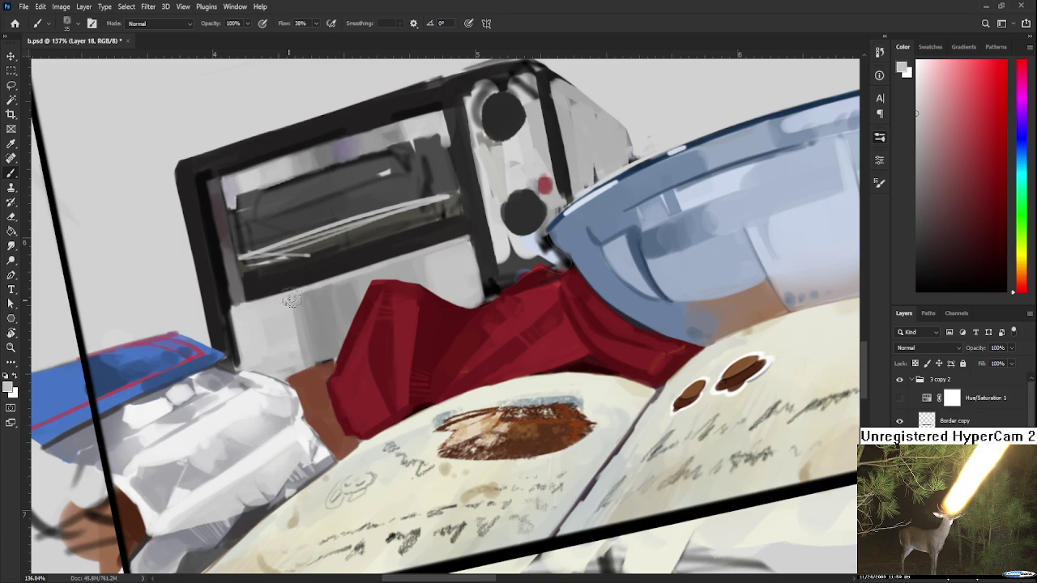
alt+click(290, 318)
drag(300, 324, 297, 302)
alt+click(313, 345)
alt+click(291, 301)
alt+click(309, 322)
Shift the view up and right and sample new light and dark colours from the painting.
drag(317, 294, 361, 267)
alt+click(330, 275)
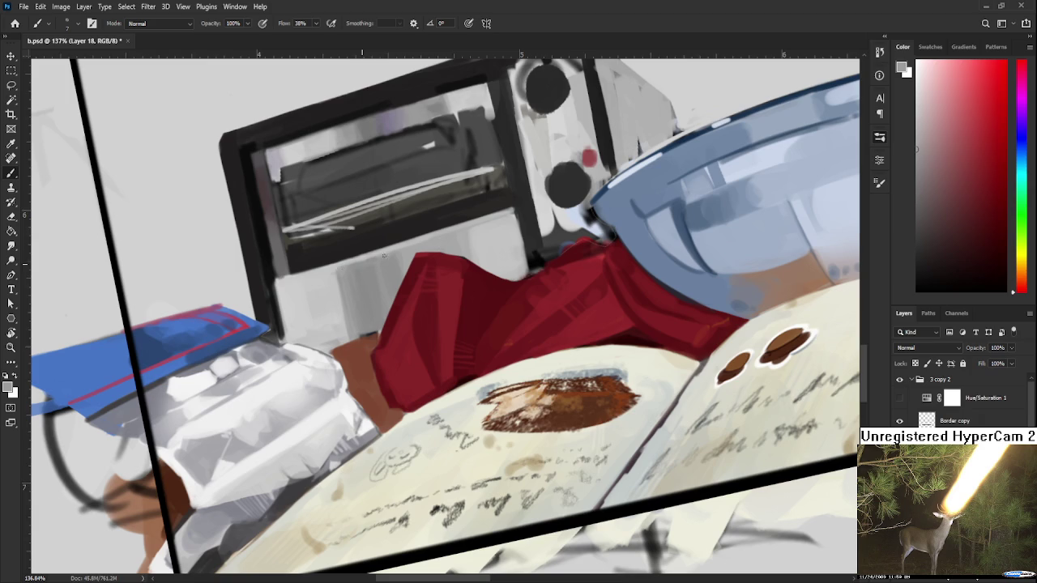
alt+click(360, 267)
alt+click(351, 279)
Sample a light purple and a warm grey from the toaster with the brush at size 35.
mouse_move(417, 238)
mouse_down()
mouse_move(373, 390)
mouse_move(370, 338)
mouse_up()
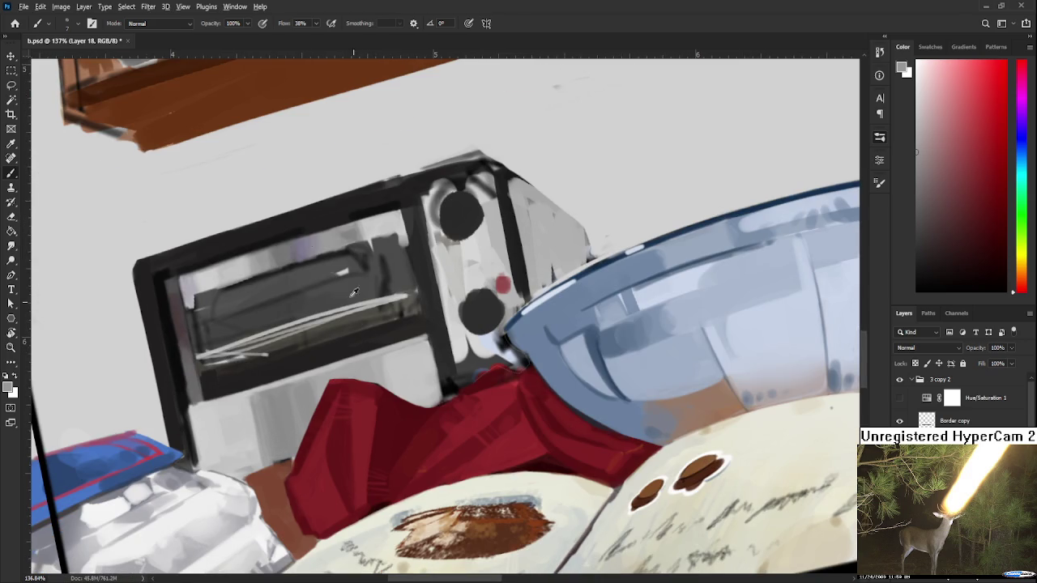
alt+click(322, 234)
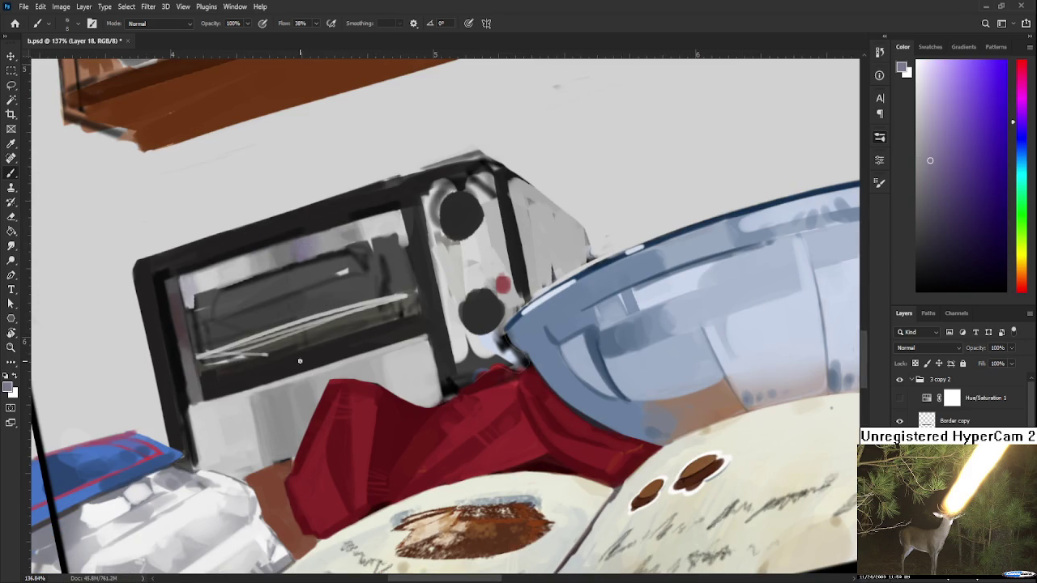
key(bracketright)
key(bracketright)
key(bracketright)
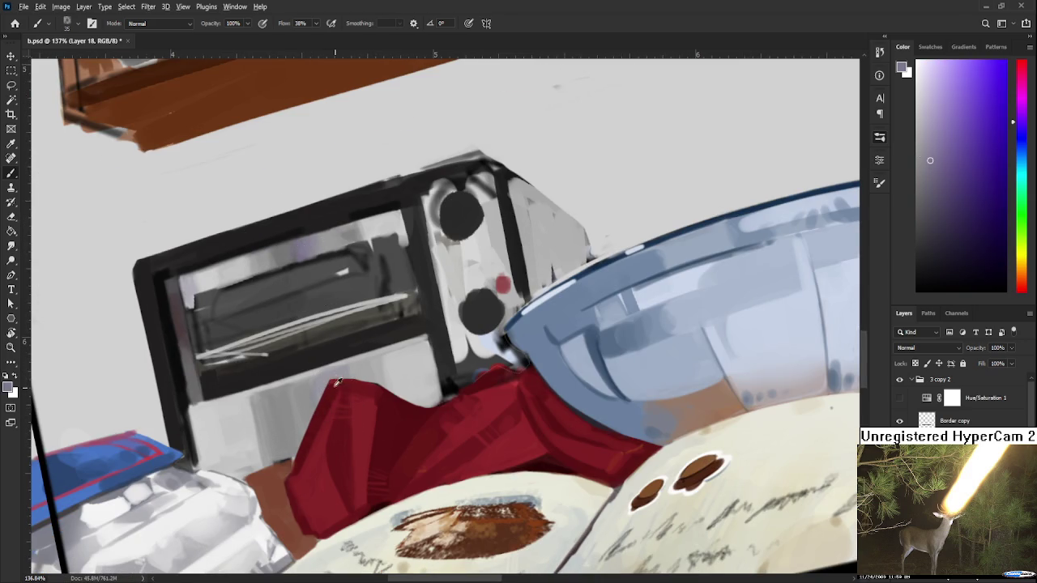
alt+click(316, 366)
drag(316, 367, 320, 365)
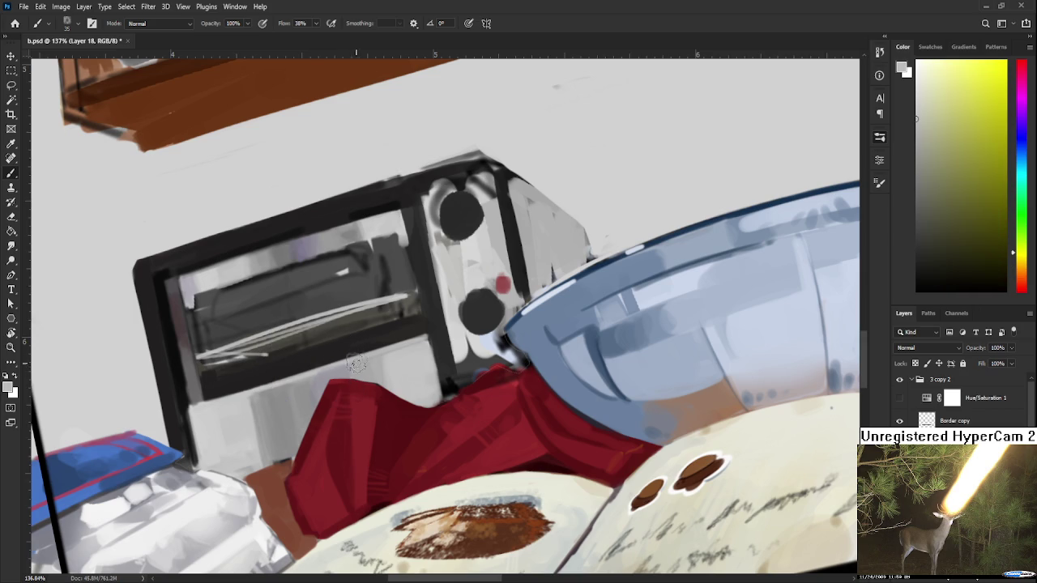
Shrink the brush to a fine tip and sample red and pale bluish-grey tones.
key(bracketleft)
key(bracketleft)
key(bracketleft)
drag(357, 373, 341, 378)
alt+click(339, 381)
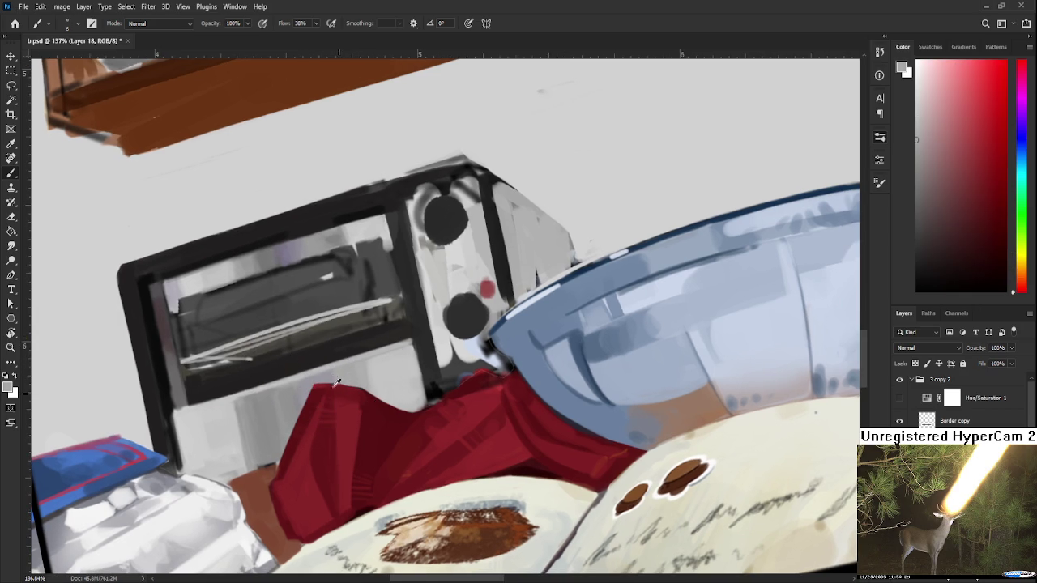
alt+click(339, 380)
drag(378, 385, 396, 404)
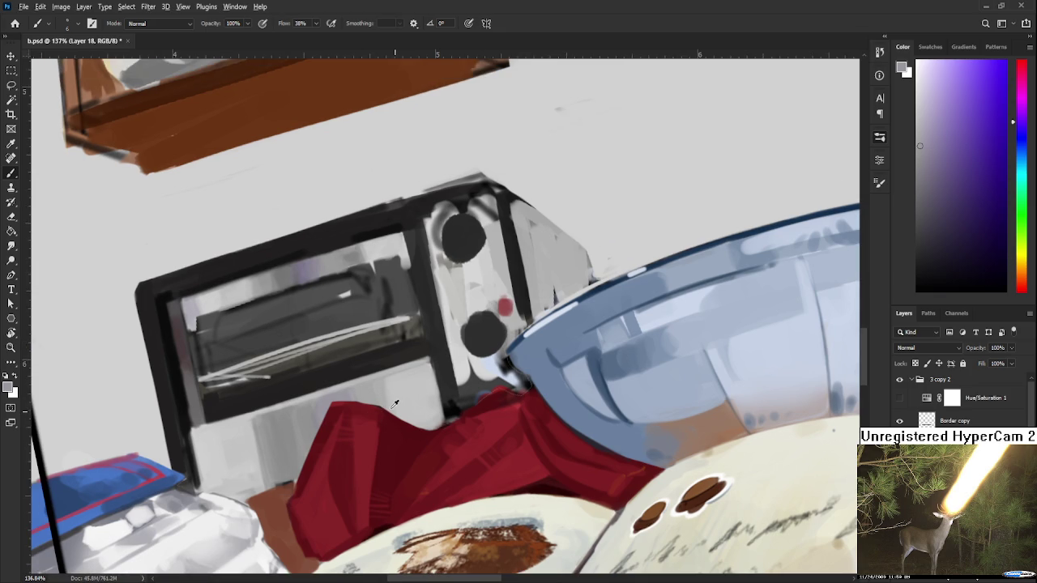
alt+click(396, 413)
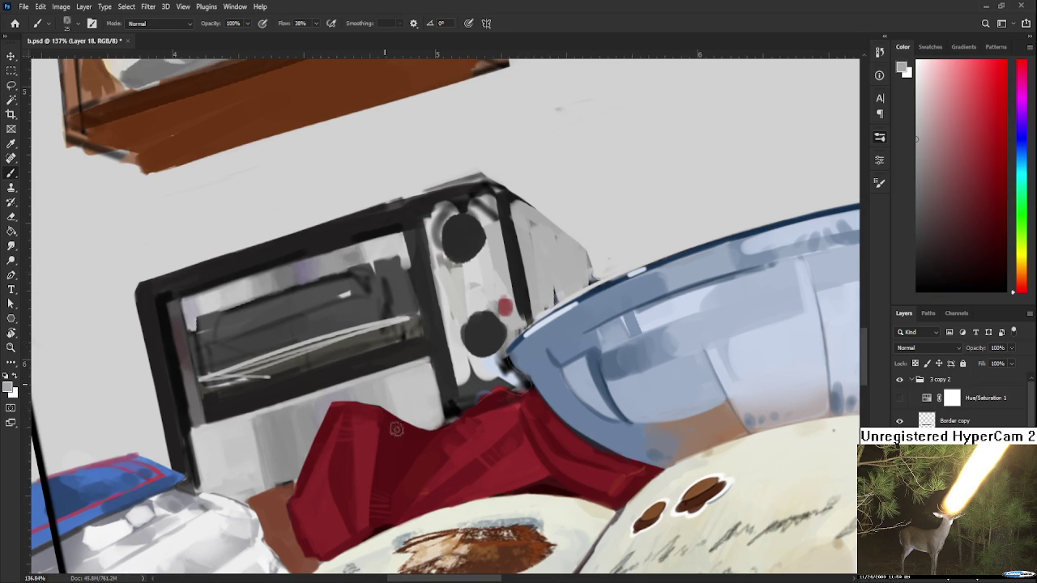
Sample light greys from the toaster window and top.
scroll(394, 389, up, 3)
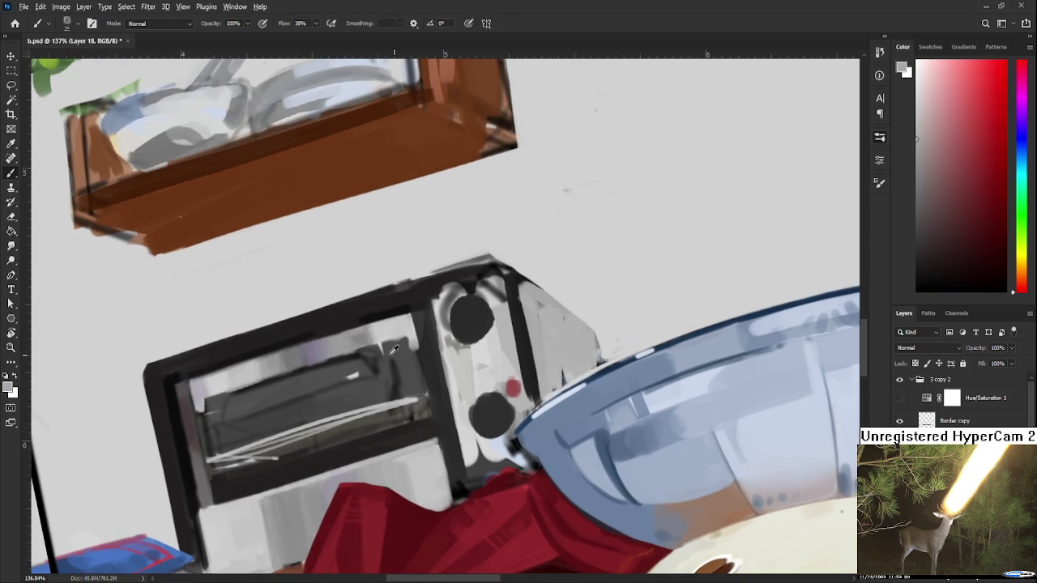
alt+click(354, 343)
alt+click(355, 344)
alt+click(389, 328)
Tilt and pull back the view to see the whole painting, then level it.
key(r)
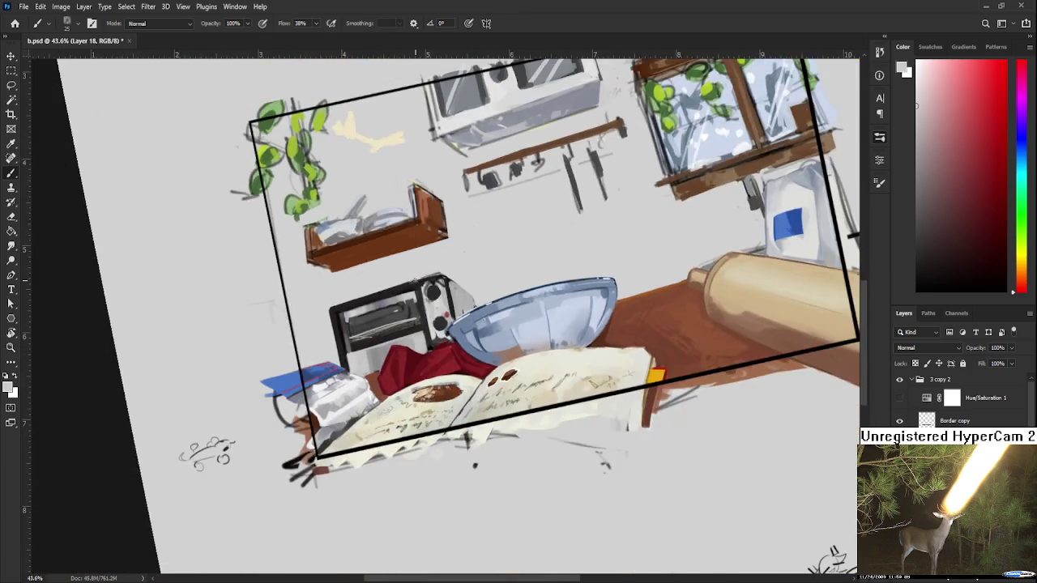
drag(421, 282, 495, 354)
key(Escape)
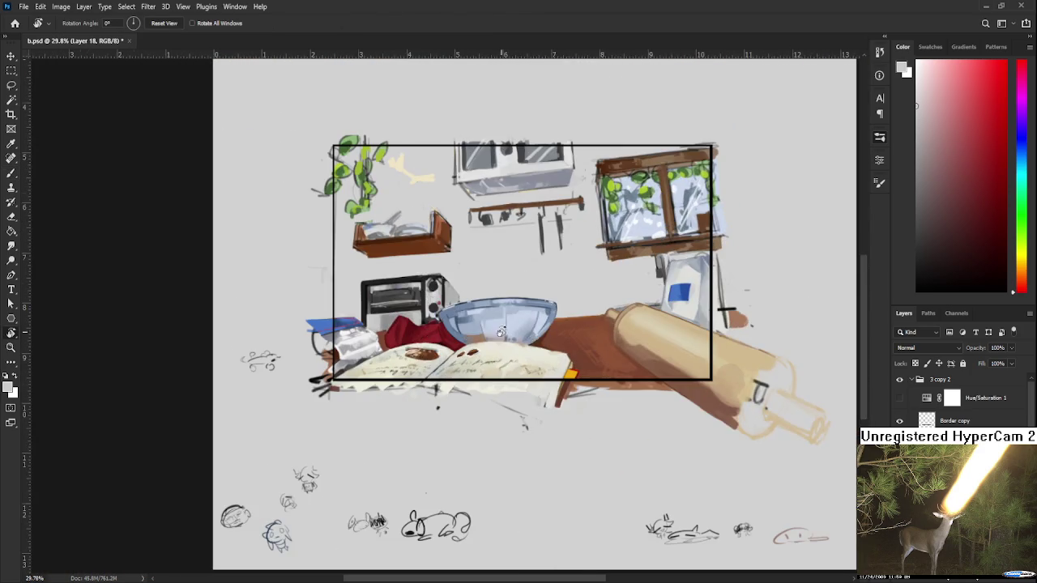
Zoom in and, with the Brush, sample a light and slightly darker grey from the toaster panel.
scroll(406, 370, up, 5)
scroll(407, 371, up, 2)
key(b)
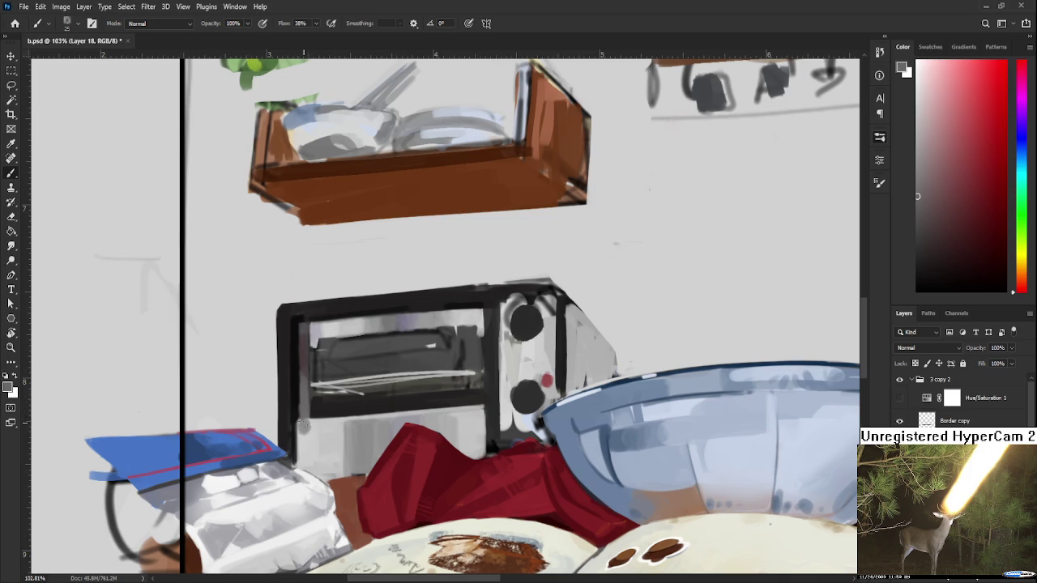
alt+click(308, 433)
alt+click(311, 435)
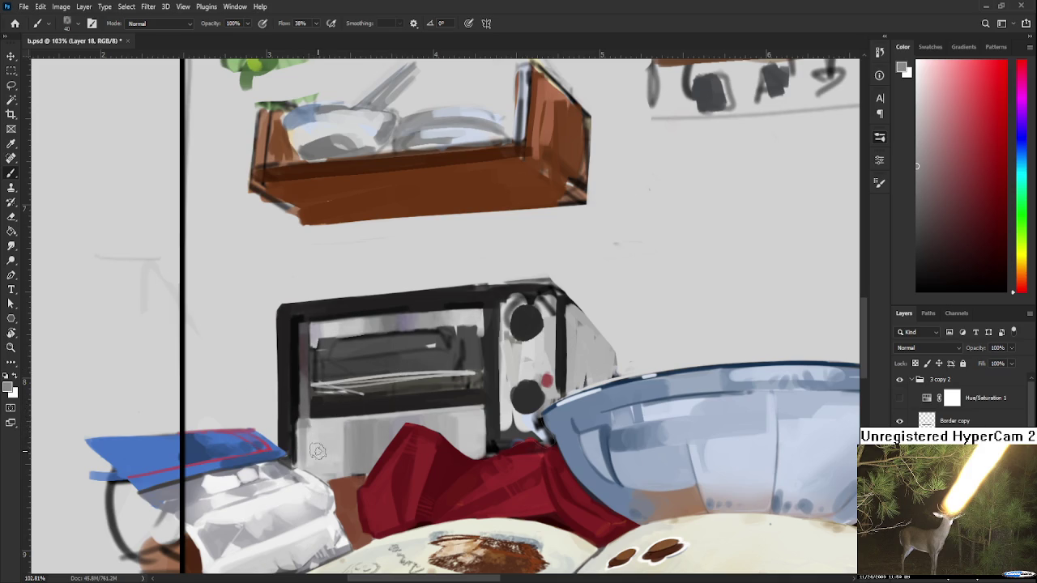
Enlarge the brush to size 40 and sample greys and yellowish tones near the toaster's bottom.
key(bracketright)
key(bracketright)
key(bracketright)
alt+click(332, 454)
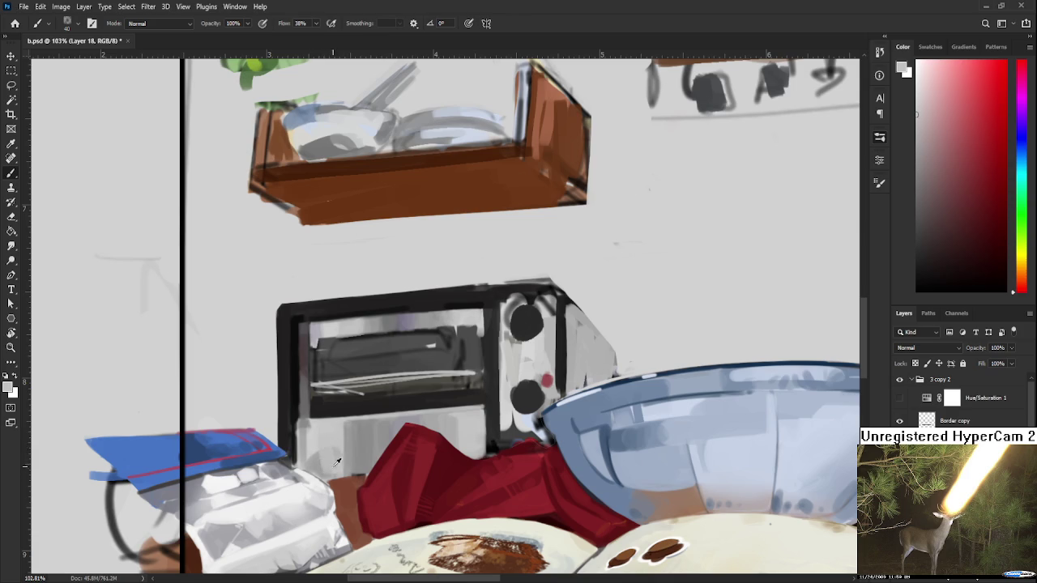
alt+click(323, 460)
alt+click(362, 415)
drag(361, 415, 328, 431)
alt+click(371, 431)
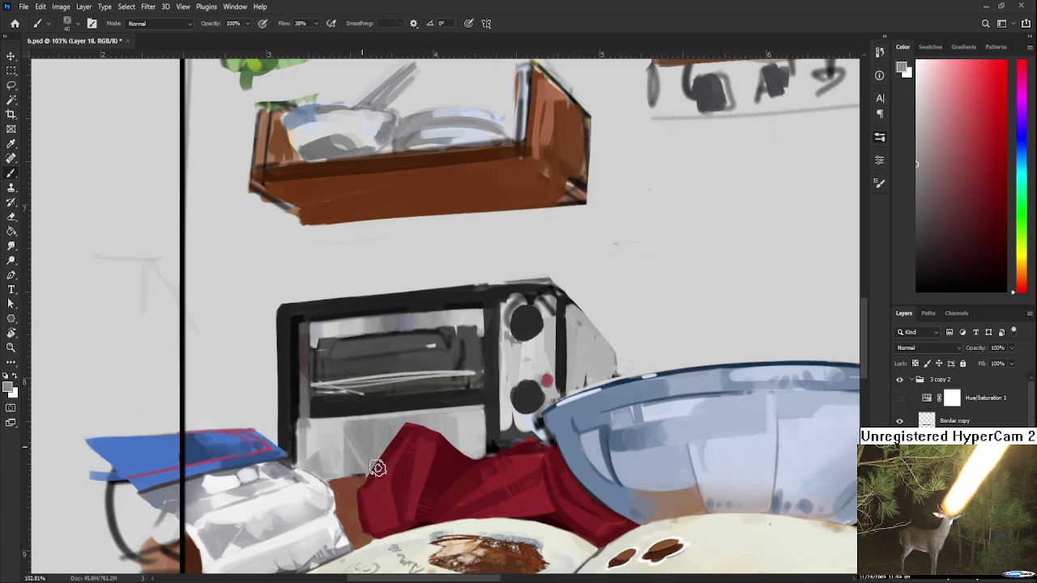
alt+click(338, 433)
alt+click(377, 437)
Bring the toaster closer and sample the darker greys of its frame edge.
scroll(375, 430, down, 3)
scroll(379, 430, down, 2)
scroll(381, 430, up, 5)
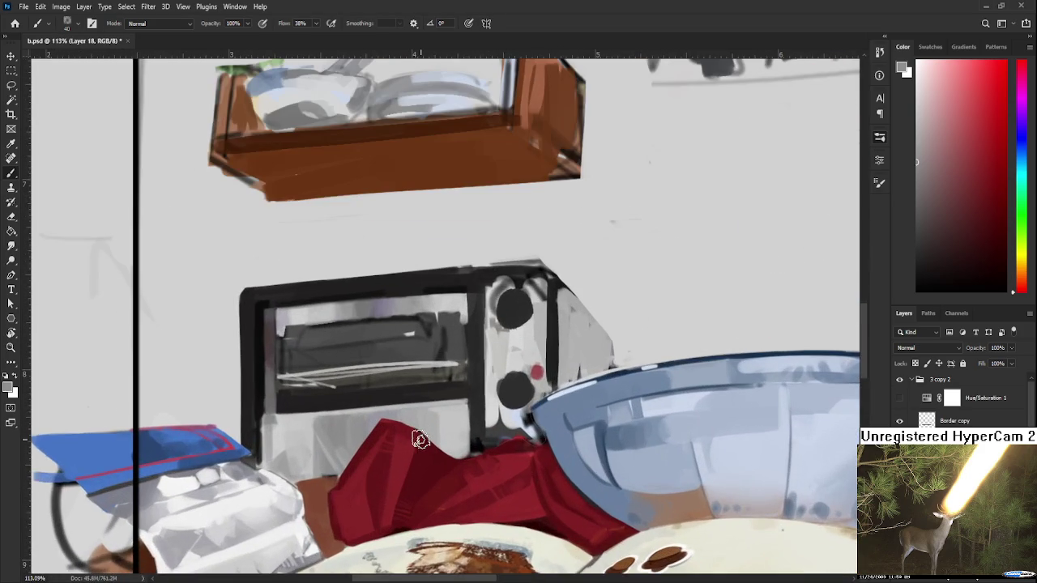
drag(422, 438, 369, 454)
alt+click(213, 354)
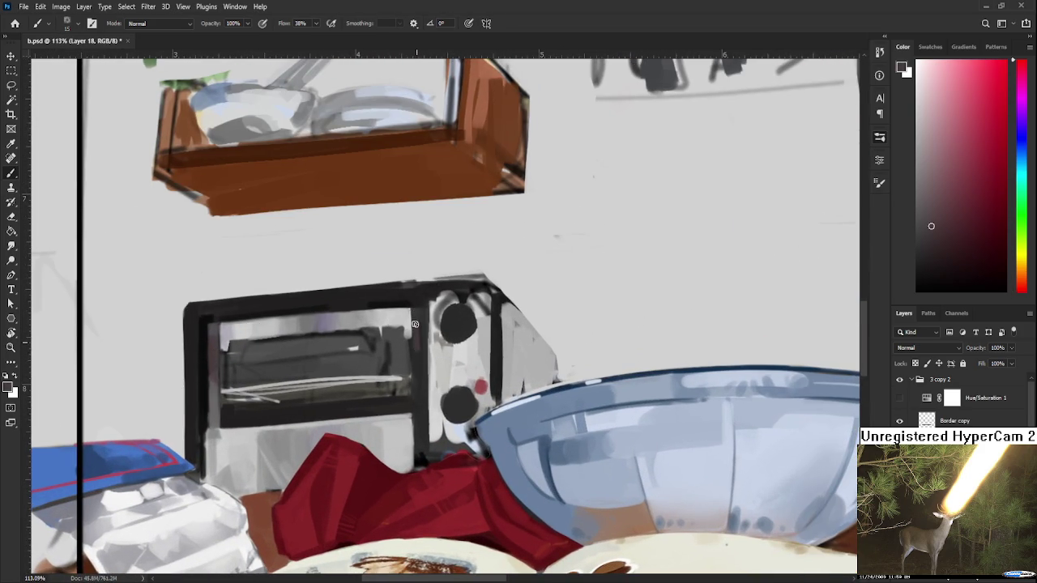
alt+click(430, 306)
alt+click(420, 391)
Zoom out to view the whole page with the small sketches below.
scroll(419, 391, down, 2)
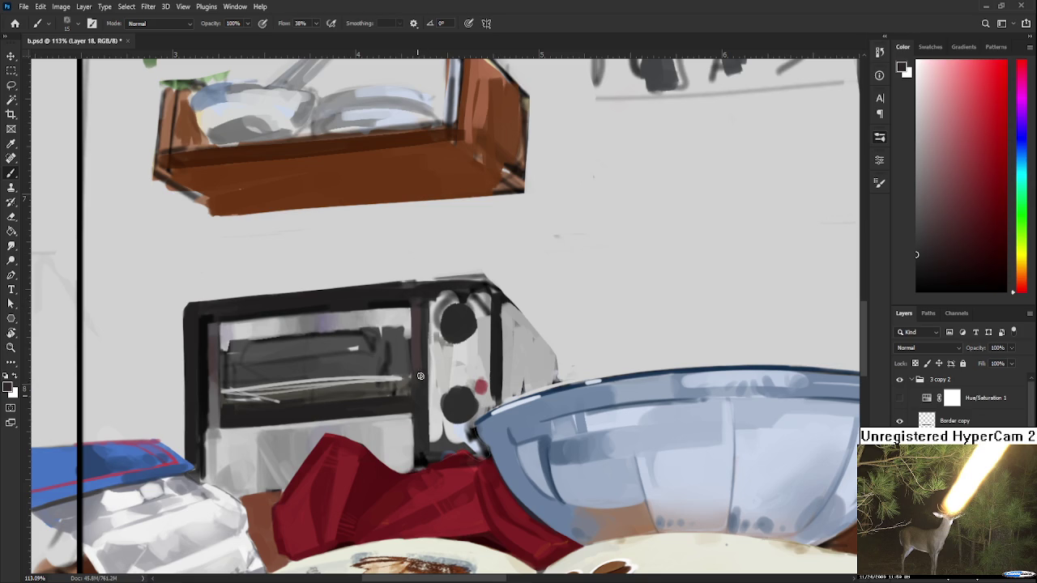
scroll(420, 391, down, 2)
scroll(419, 390, down, 2)
Rotate the canvas view around the toaster.
scroll(444, 298, down, 2)
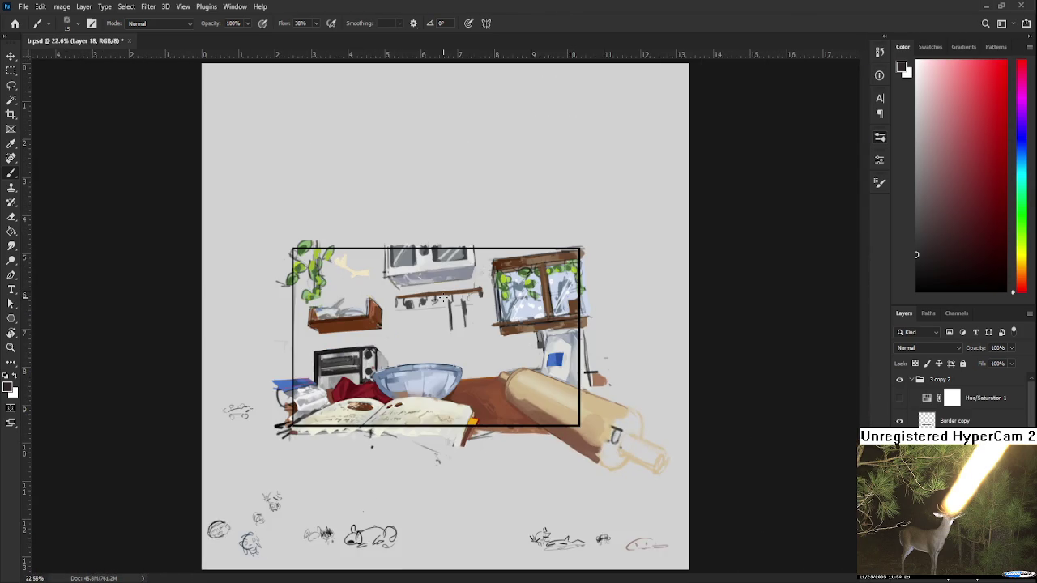
scroll(354, 336, up, 3)
scroll(354, 337, up, 3)
key(r)
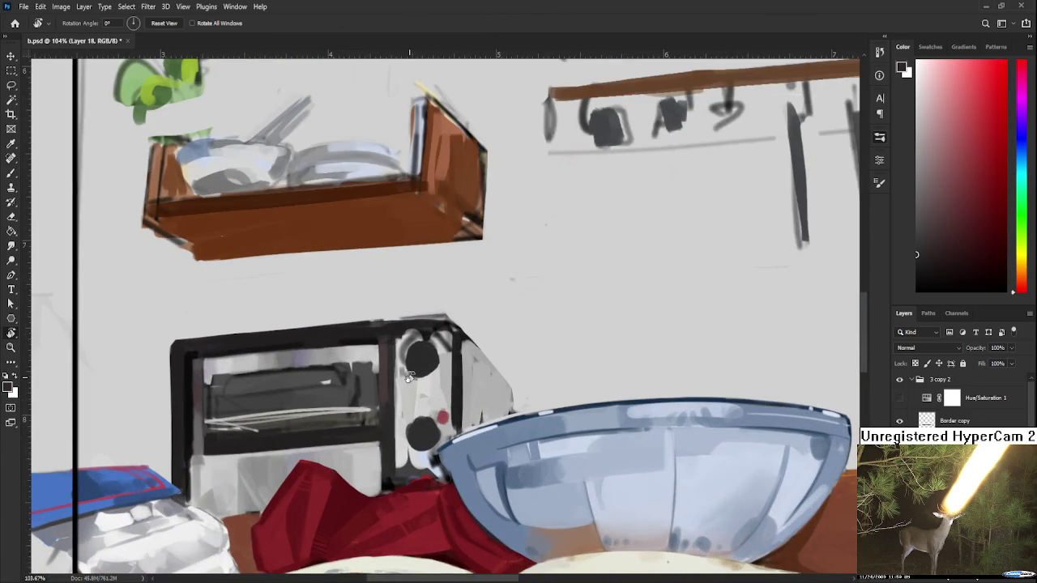
drag(380, 386, 391, 371)
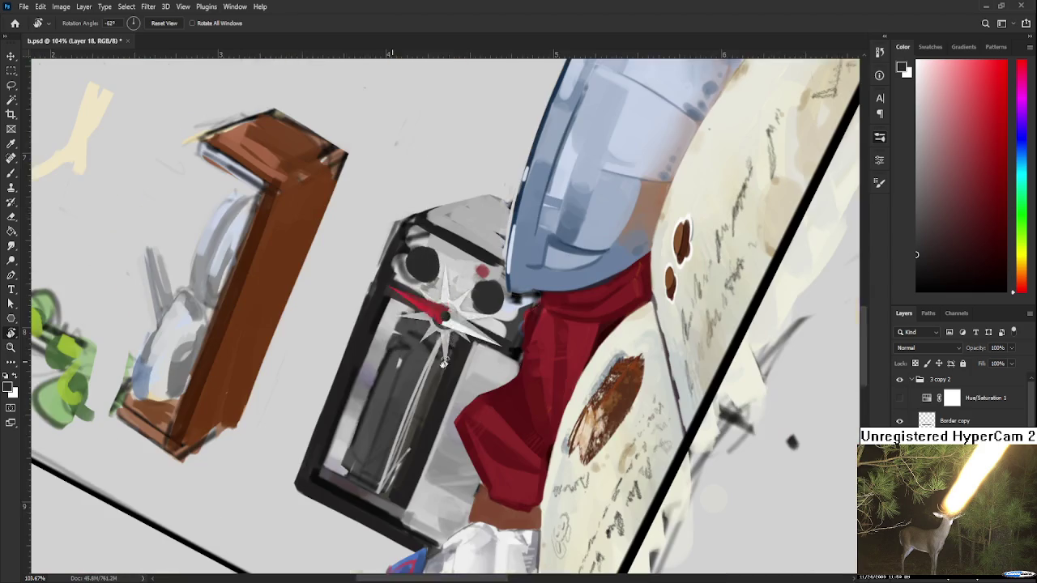
scroll(391, 371, up, 1)
scroll(391, 371, down, 1)
Sample darker window tones and paint light diagonal streaks across the toaster glass.
key(b)
alt+click(389, 365)
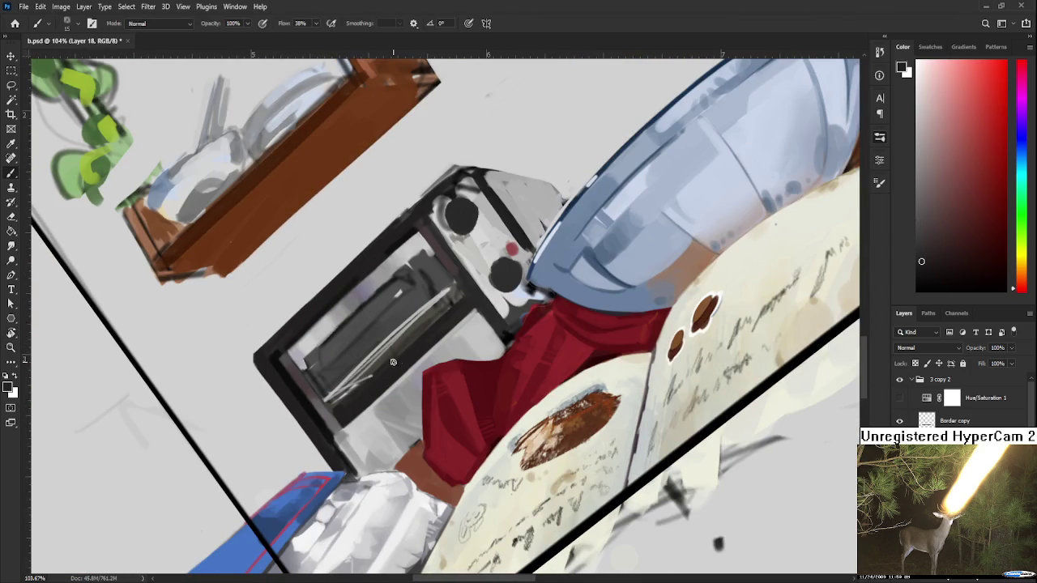
alt+click(375, 331)
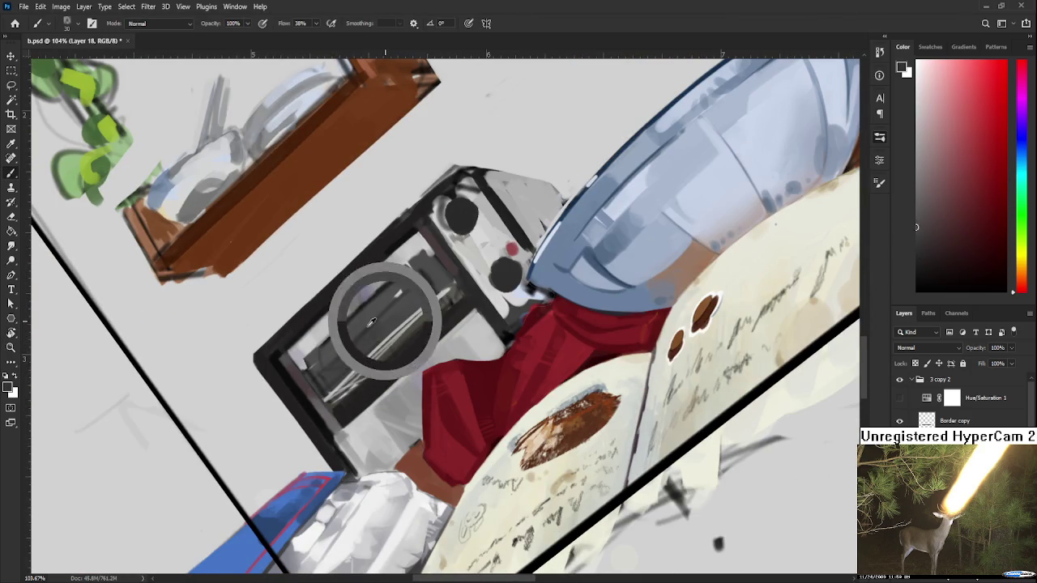
alt+click(348, 326)
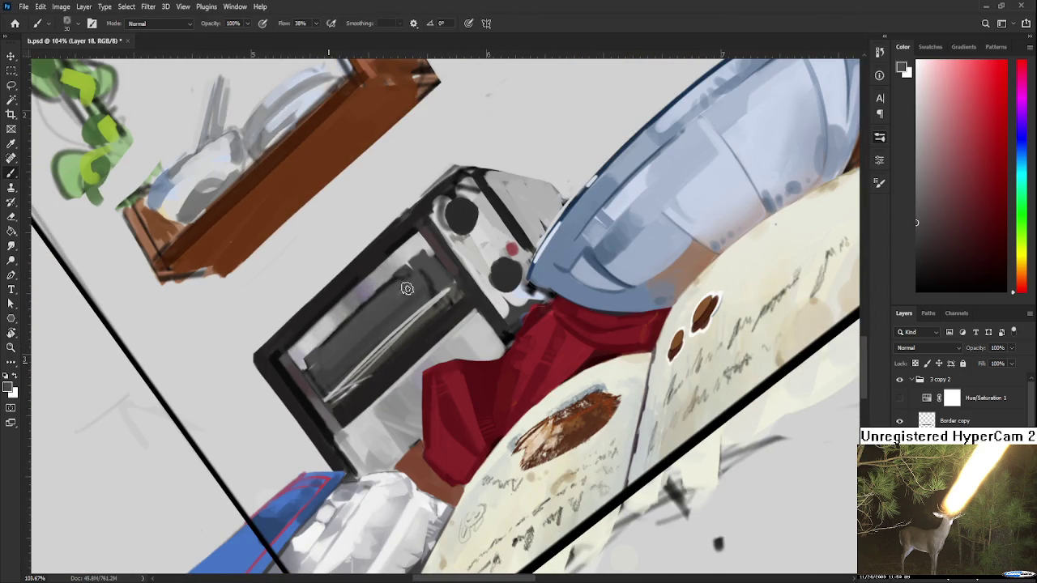
alt+click(379, 289)
mouse_move(312, 361)
mouse_down()
mouse_move(410, 279)
mouse_move(345, 341)
mouse_up()
alt+click(370, 301)
alt+click(413, 293)
mouse_move(413, 293)
mouse_down()
mouse_move(343, 340)
mouse_move(494, 380)
mouse_up()
alt+click(400, 297)
Sample a slightly different tone and a warm yellowish tone from the toaster.
key(r)
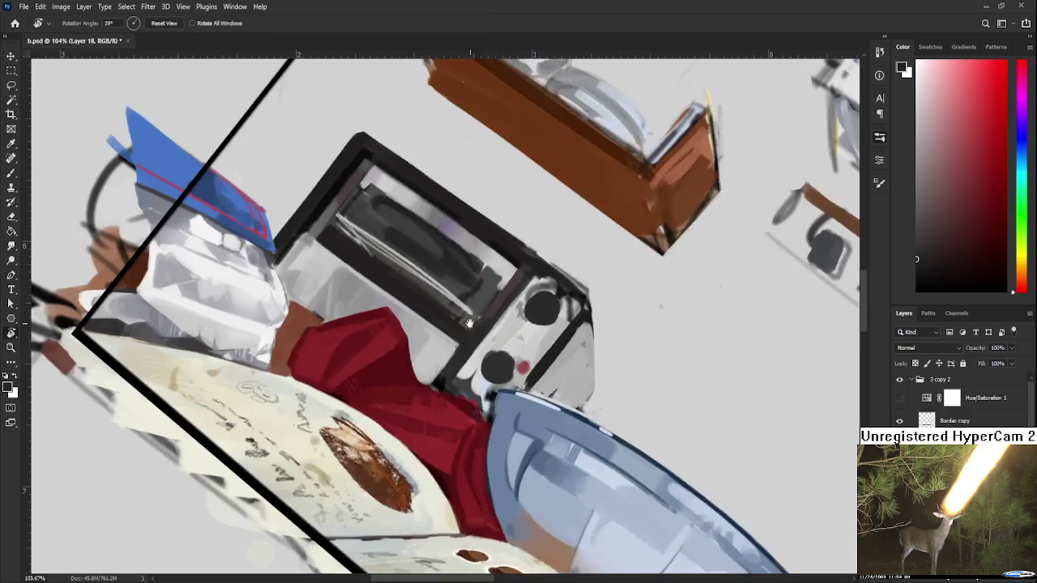
key(b)
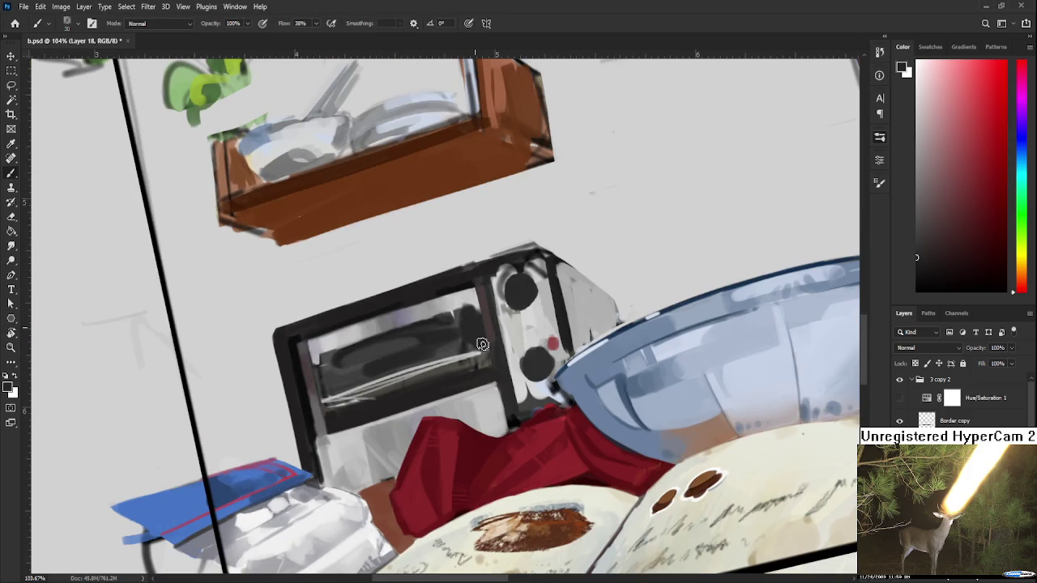
alt+click(466, 306)
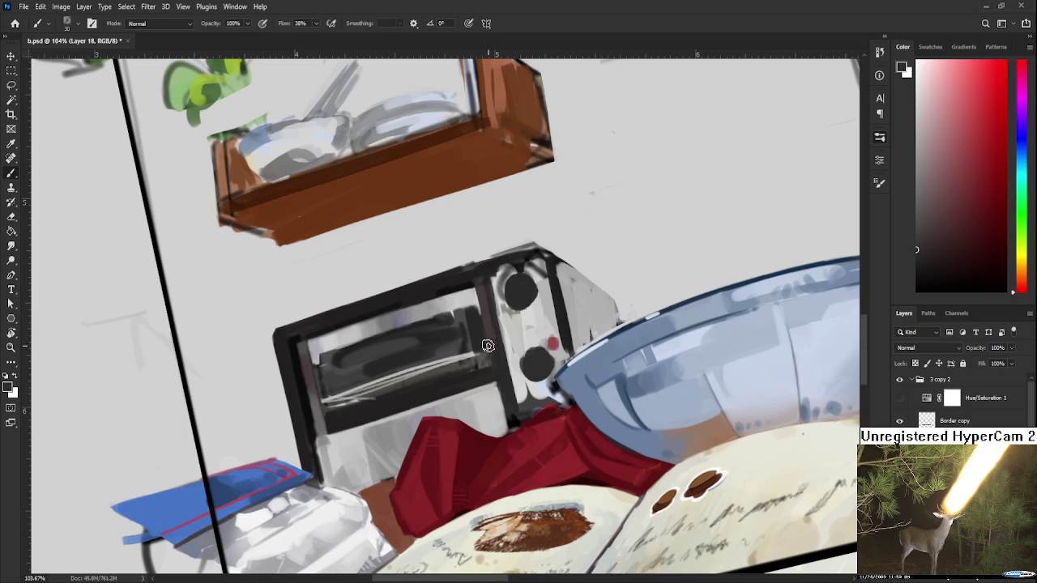
alt+click(449, 376)
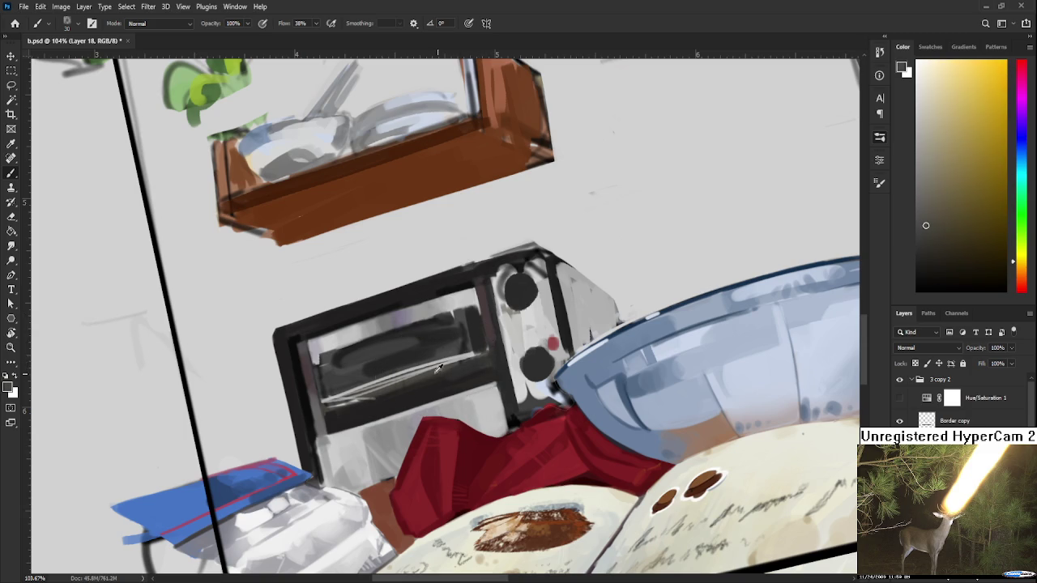
scroll(479, 345, down, 3)
scroll(484, 347, down, 3)
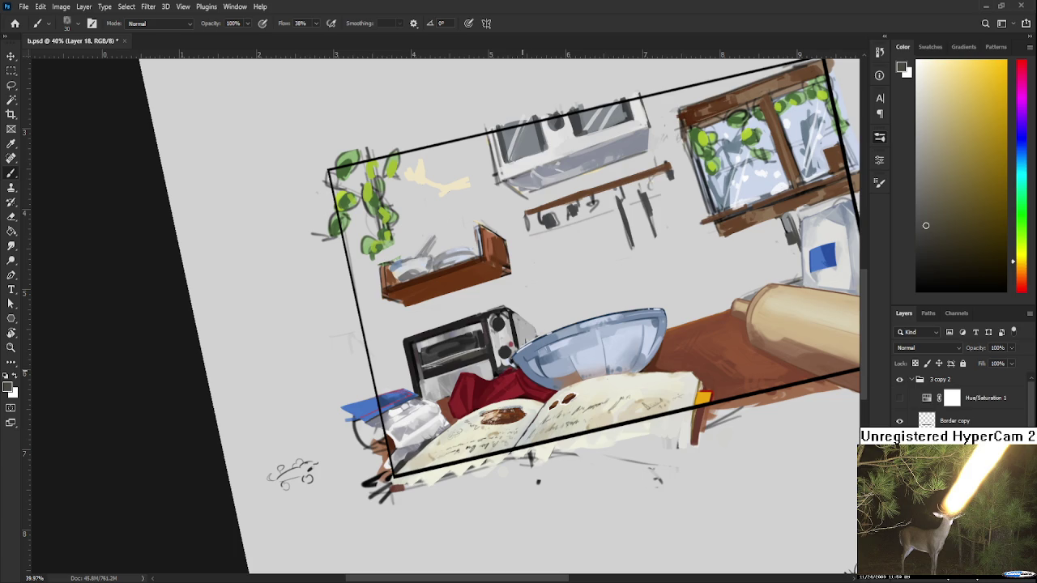
Sample a series of lighter and darker greys across the toaster window, settling on a nearby grey.
scroll(490, 321, up, 1)
scroll(418, 362, up, 4)
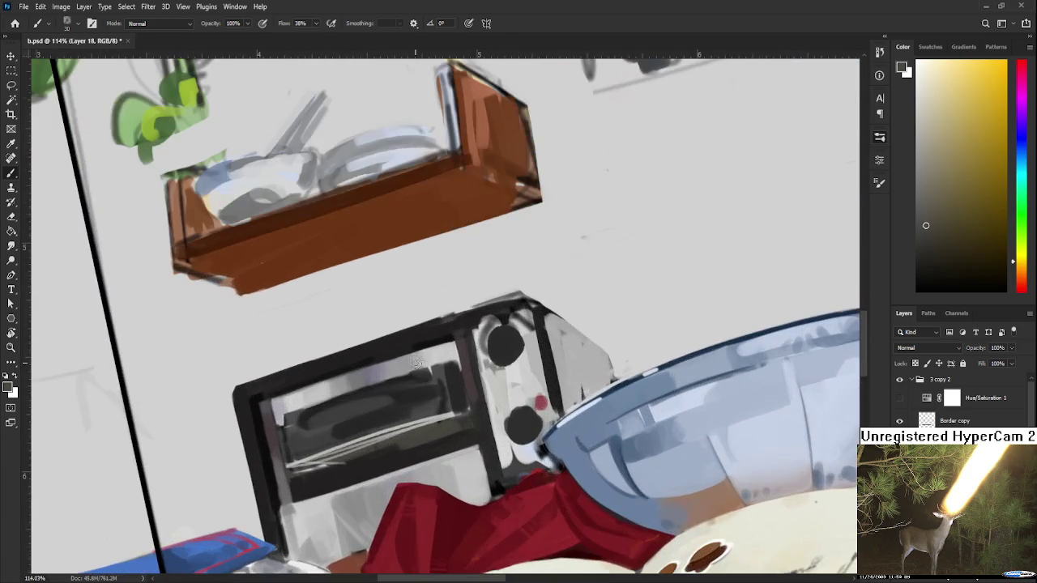
drag(417, 362, 424, 273)
alt+click(401, 322)
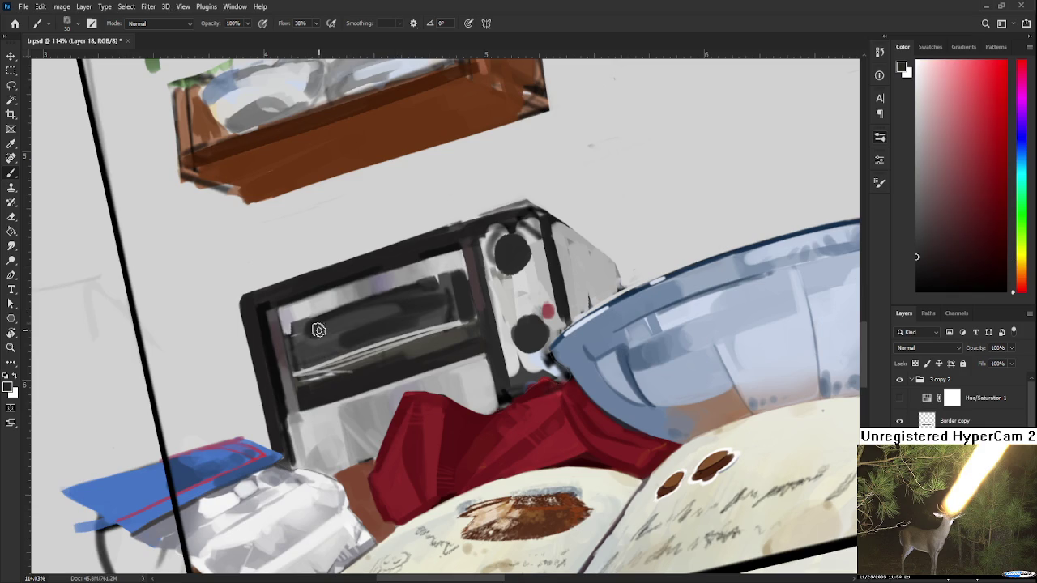
alt+click(305, 341)
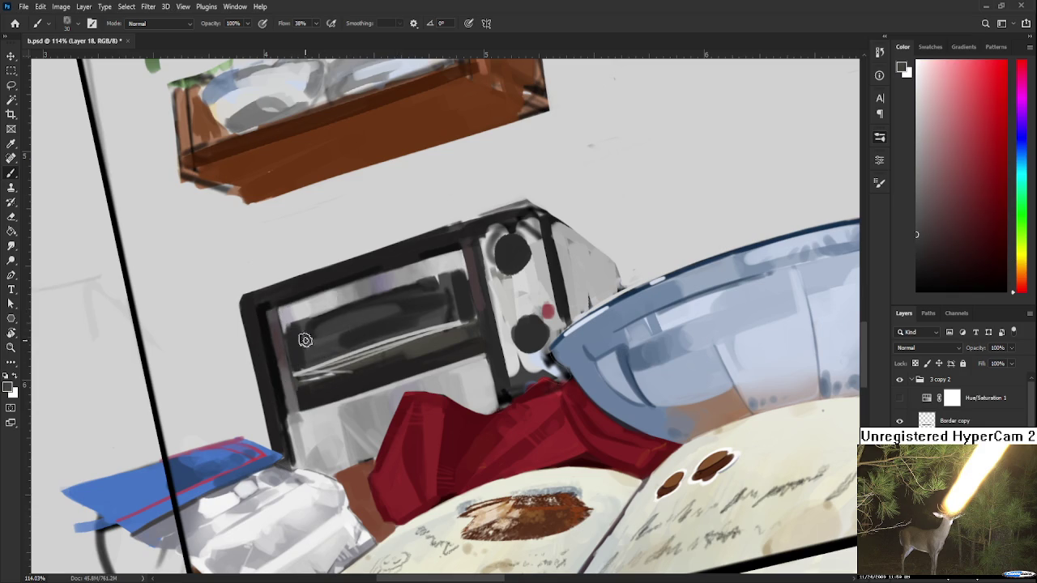
alt+click(300, 340)
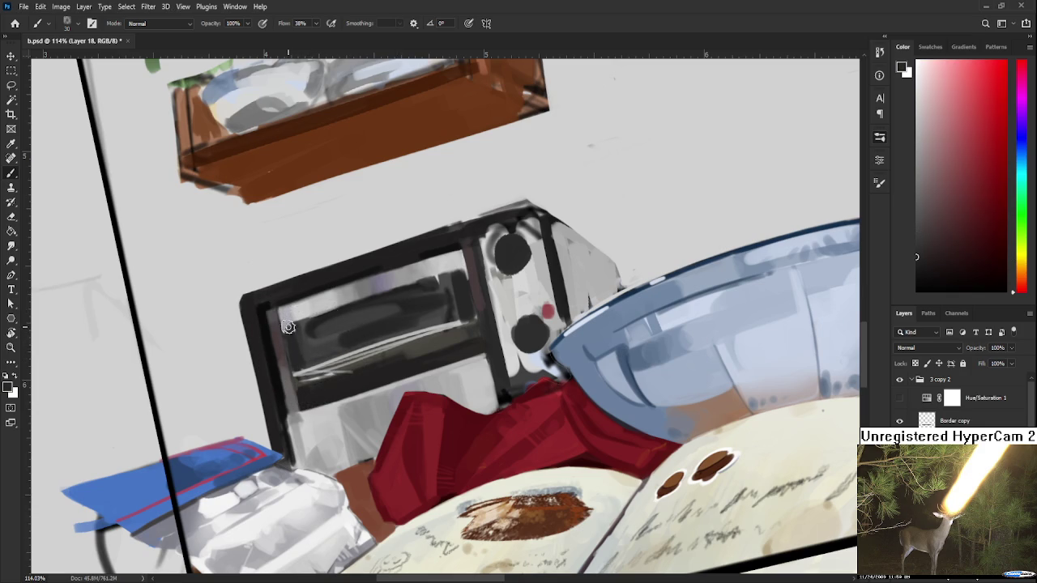
alt+click(322, 326)
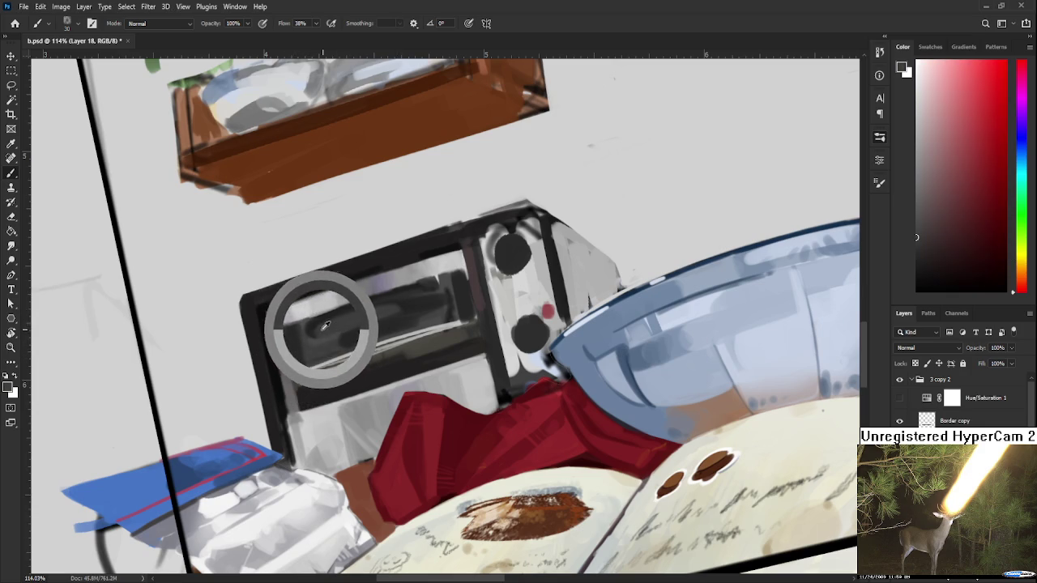
alt+click(358, 309)
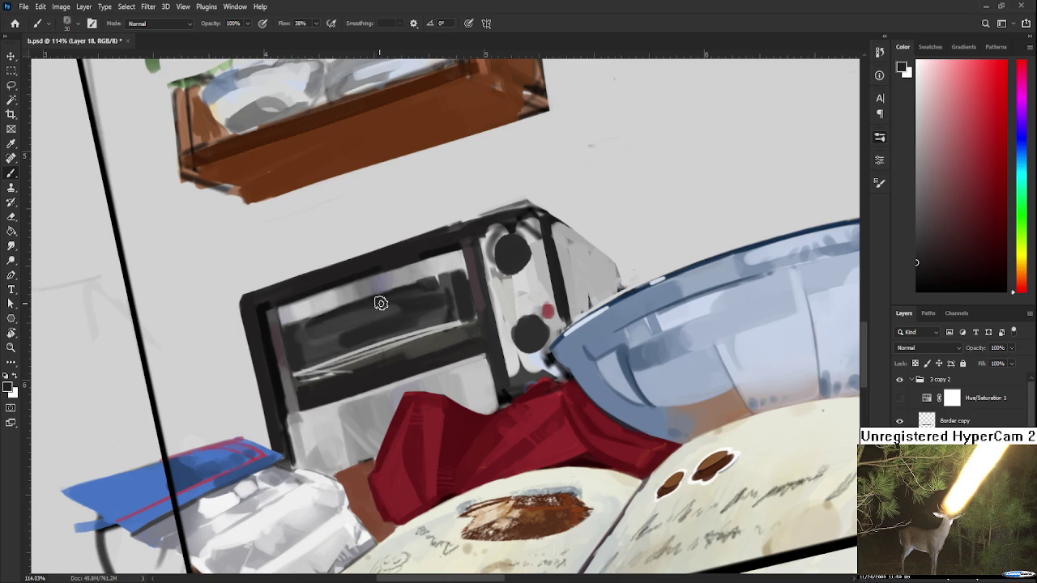
alt+click(381, 303)
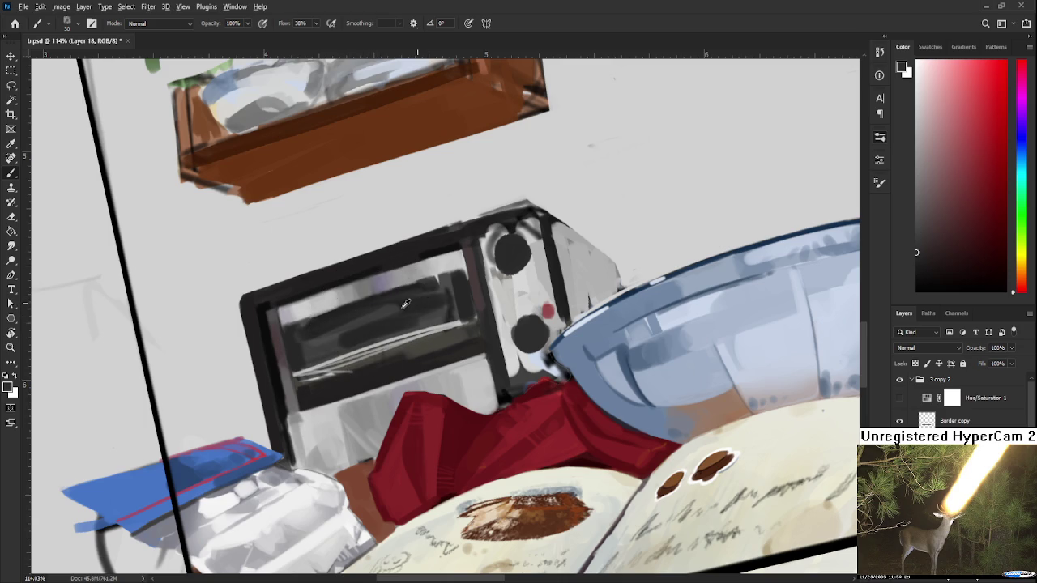
alt+click(378, 311)
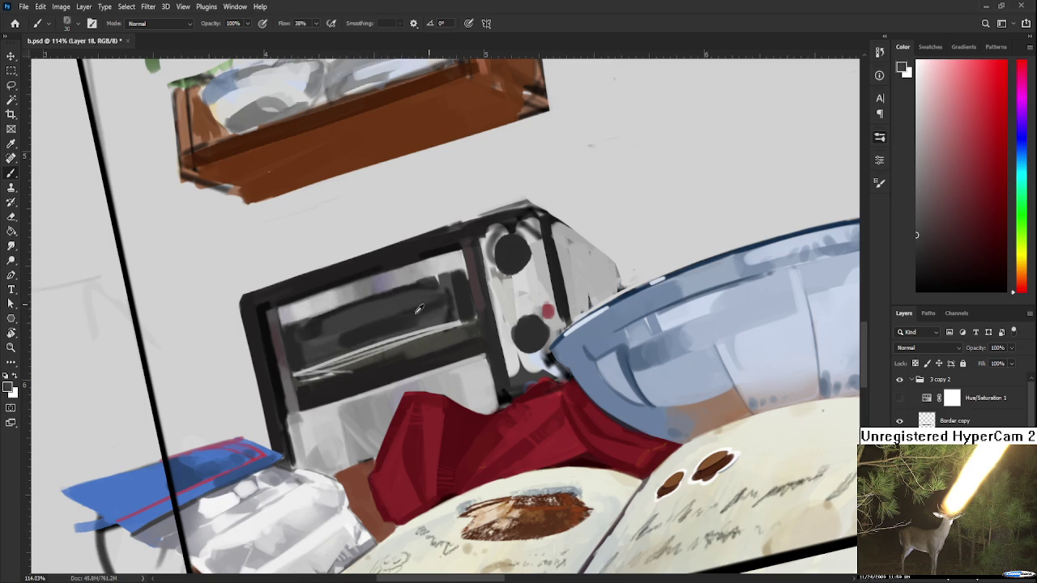
alt+click(375, 310)
scroll(412, 295, down, 5)
scroll(409, 304, up, 5)
Try a light stroke across the window streaks, undo it, then add a thin light stroke along the window edge.
scroll(486, 296, up, 2)
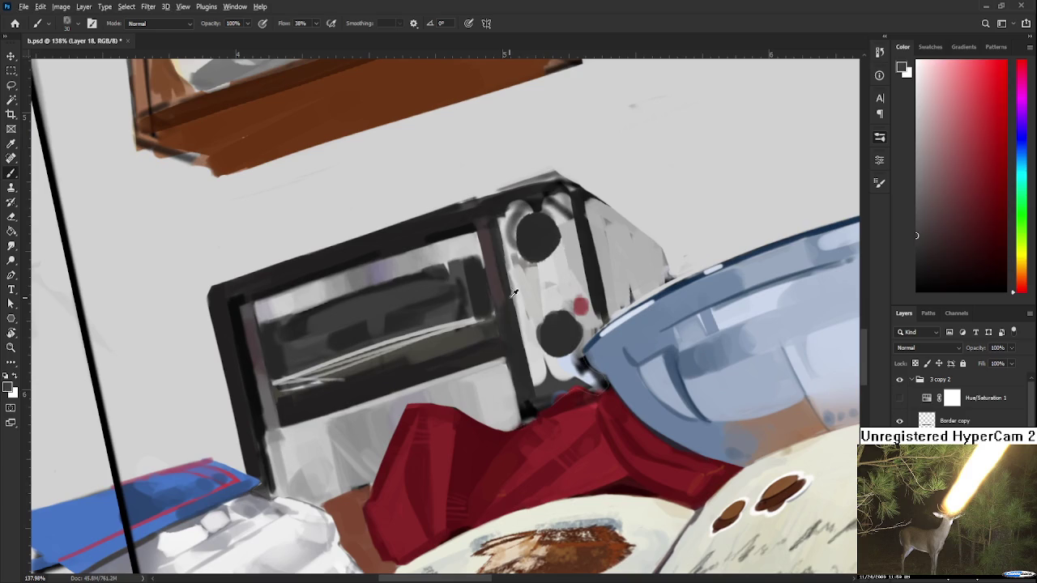
alt+click(552, 287)
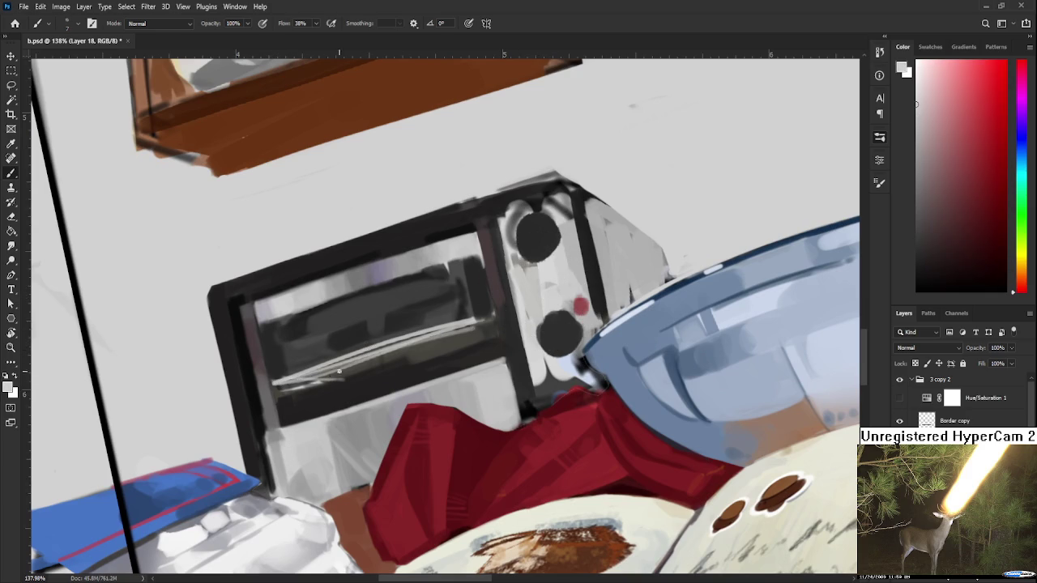
drag(282, 377, 454, 318)
key(ctrl+z)
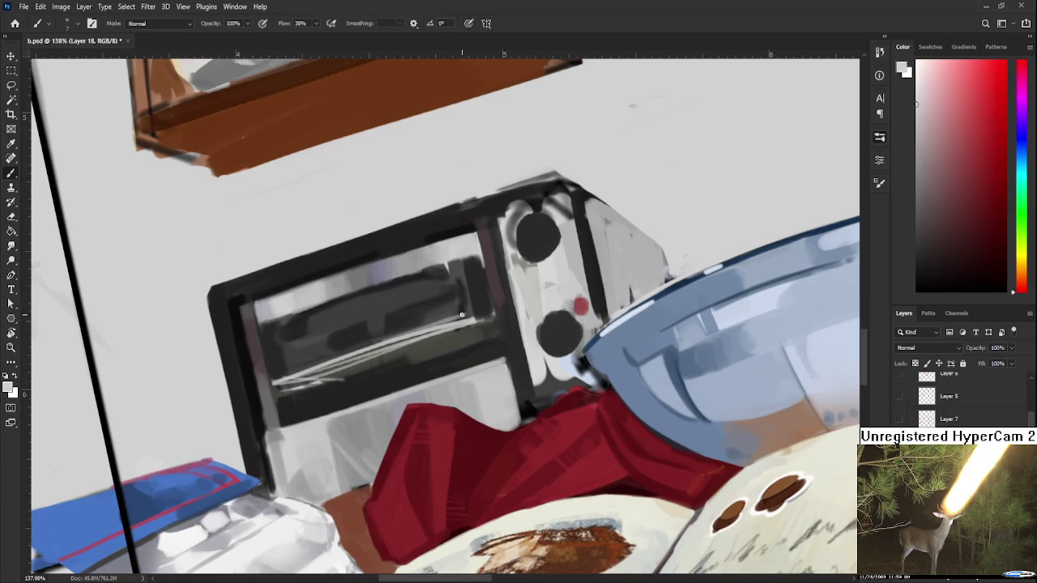
alt+click(413, 333)
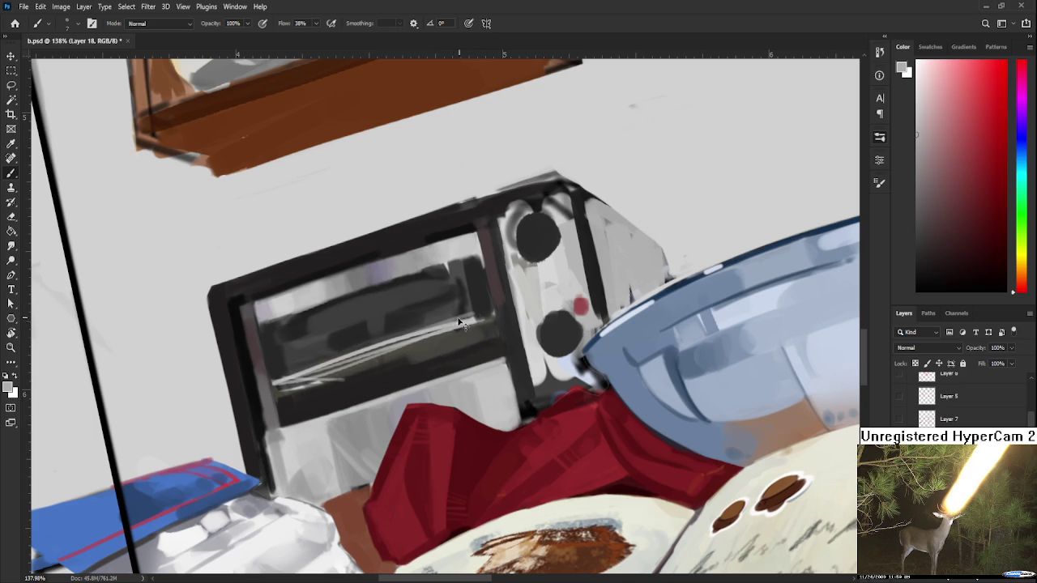
alt+click(417, 333)
drag(415, 334, 488, 313)
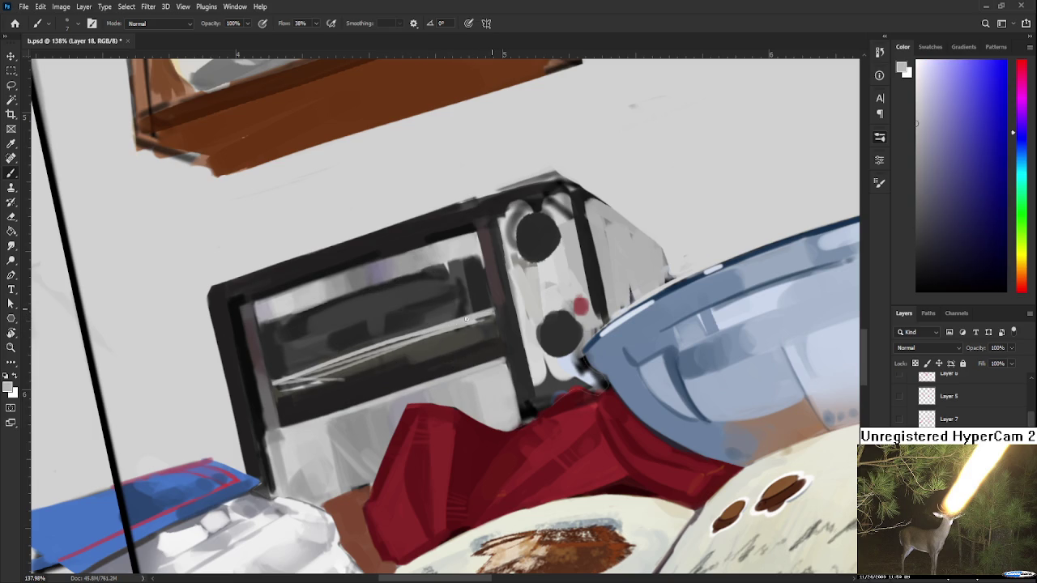
Paint dark brownish-grey strokes inside the toaster window to cover the white streaks.
alt+click(498, 312)
alt+click(439, 337)
drag(438, 336, 370, 349)
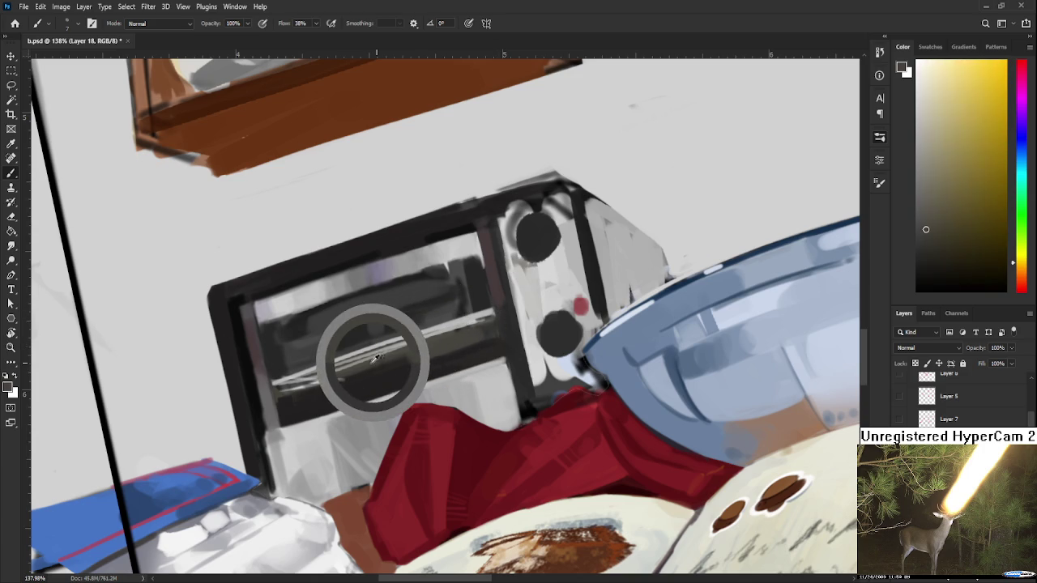
drag(324, 405, 429, 308)
drag(338, 365, 453, 329)
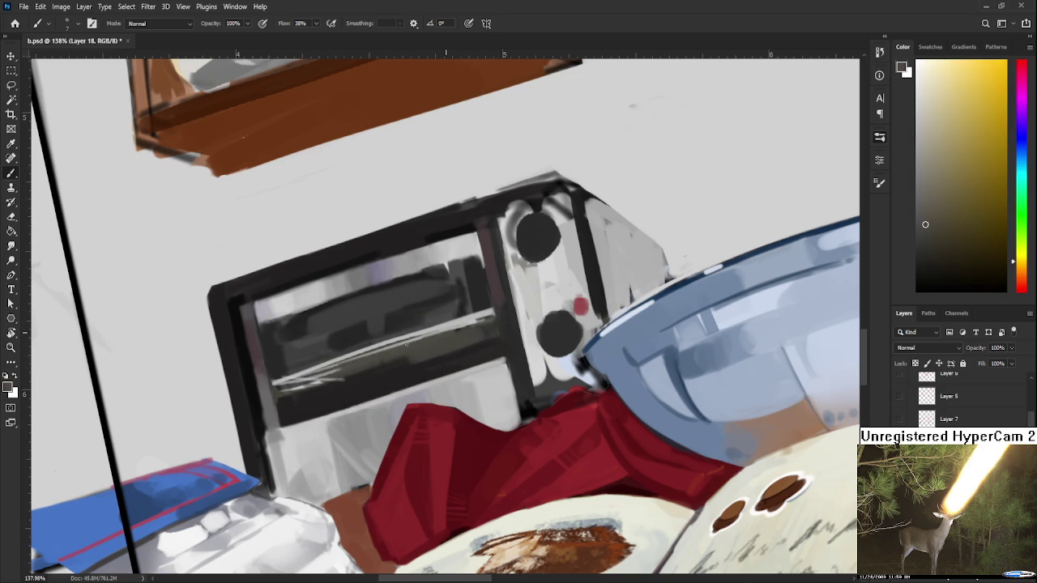
mouse_move(392, 346)
mouse_down()
mouse_move(492, 314)
mouse_move(333, 366)
mouse_up()
alt+click(349, 383)
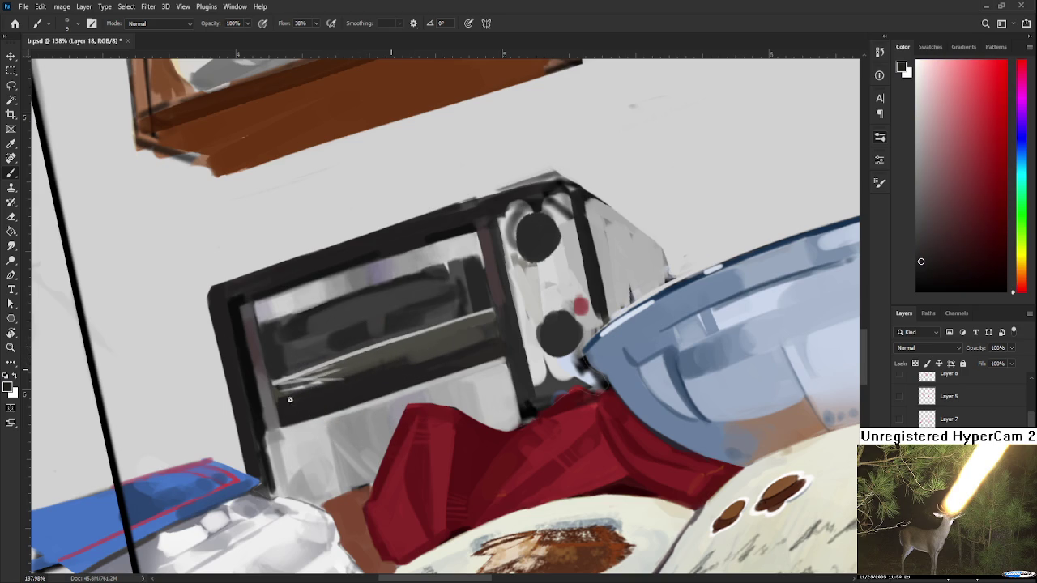
drag(397, 360, 318, 389)
Paint thin lighter grey strokes at the lower left and rework the highlight along the window's lower edge.
alt+click(324, 345)
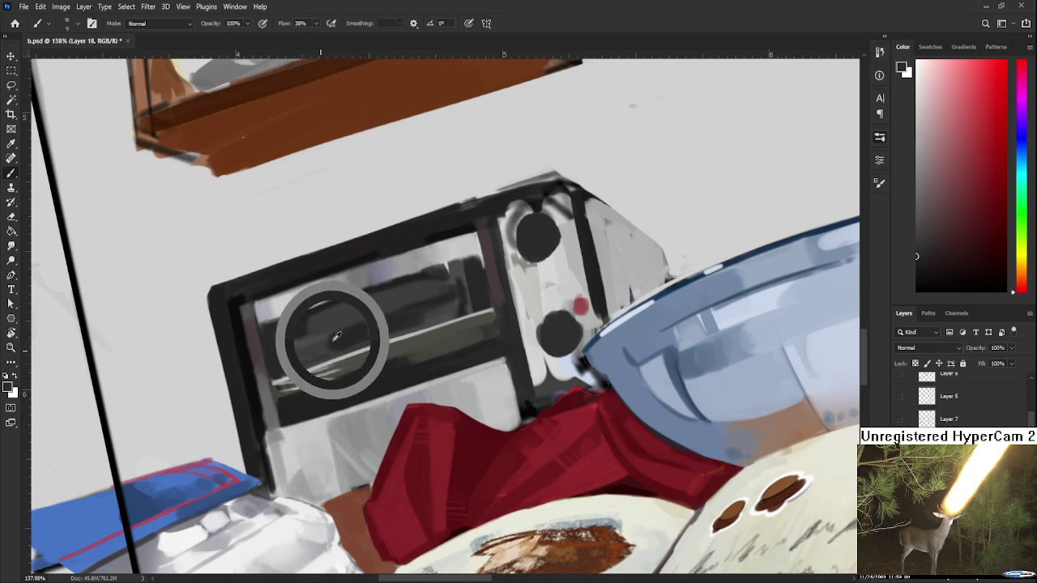
alt+click(359, 318)
drag(359, 318, 343, 331)
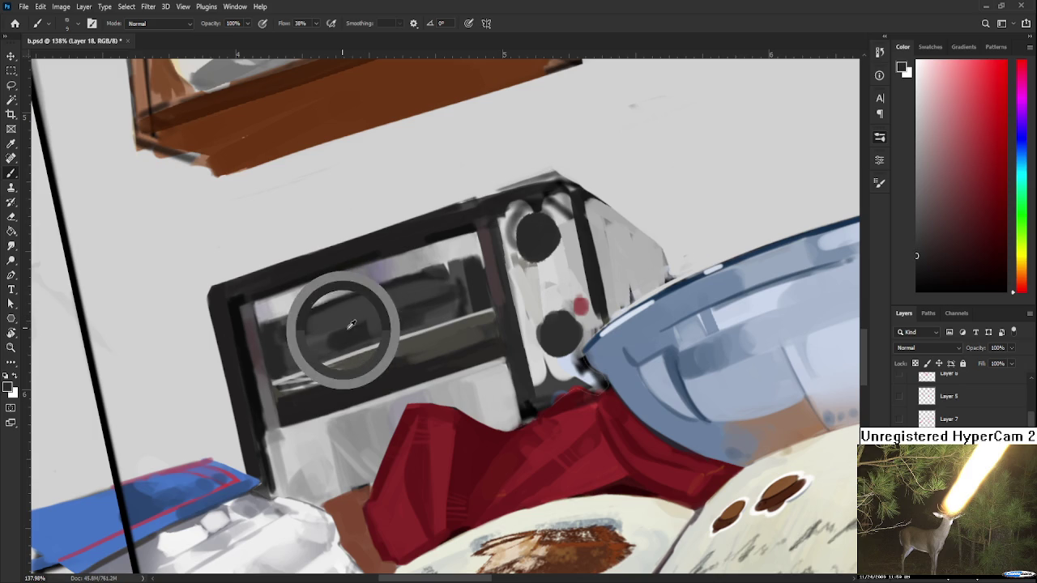
drag(280, 387, 357, 363)
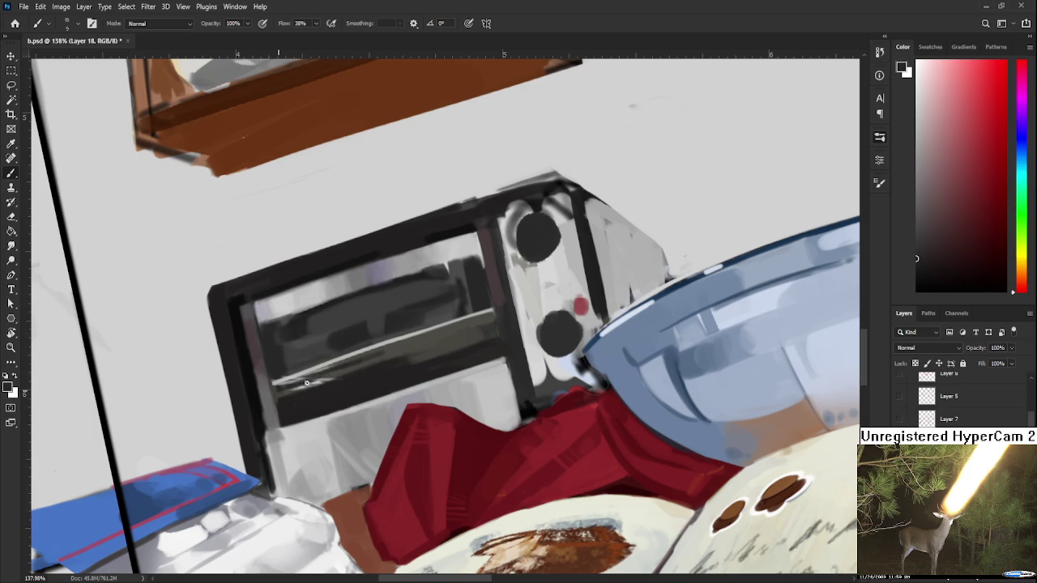
drag(376, 355, 465, 329)
drag(375, 360, 481, 315)
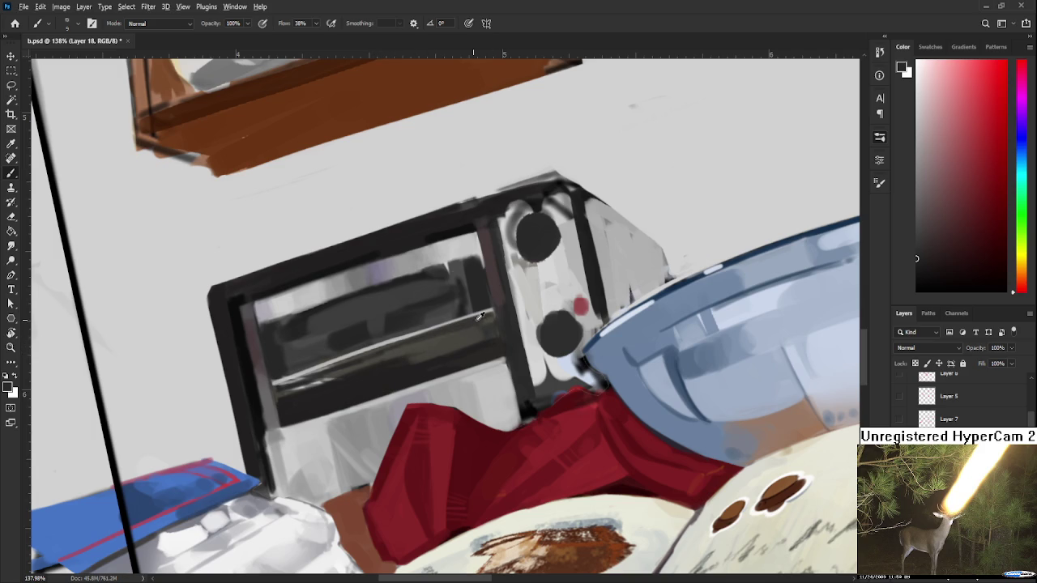
alt+click(464, 332)
scroll(449, 304, up, 1)
Paint a light grey highlight along the window's lower edge and extend it across the window.
alt+click(436, 290)
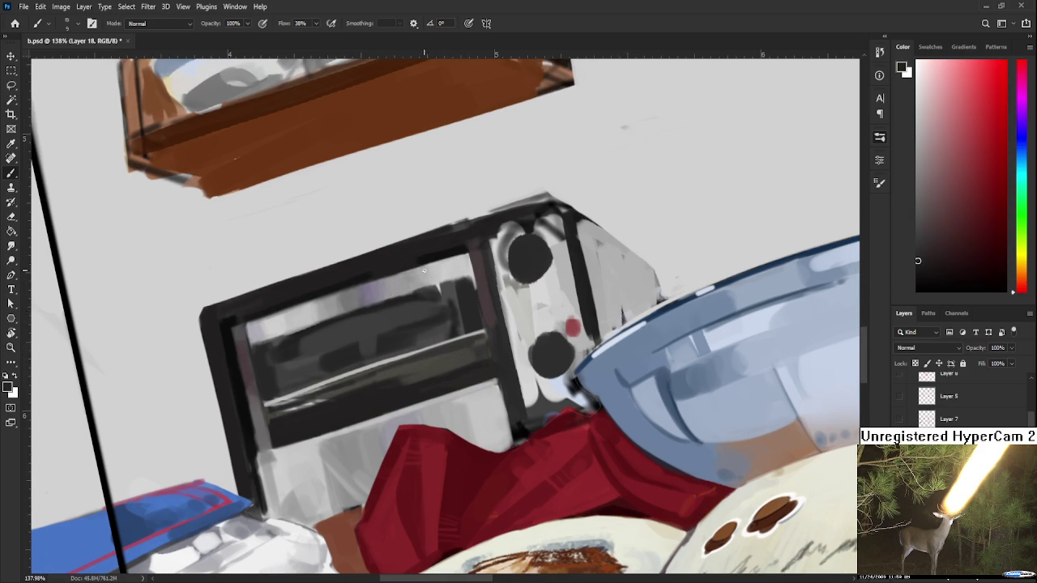
scroll(364, 341, down, 2)
alt+click(312, 304)
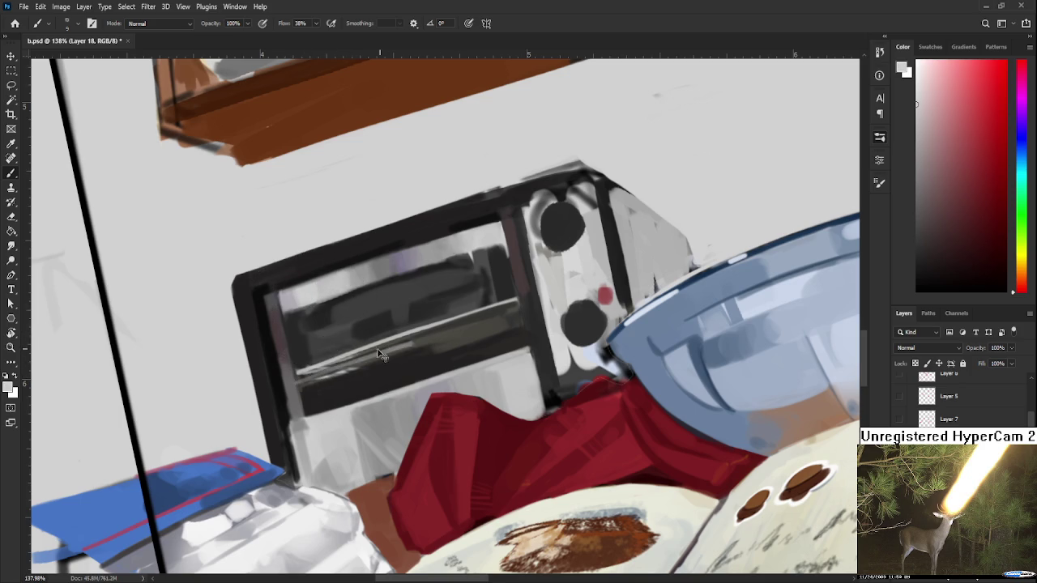
drag(308, 374, 437, 339)
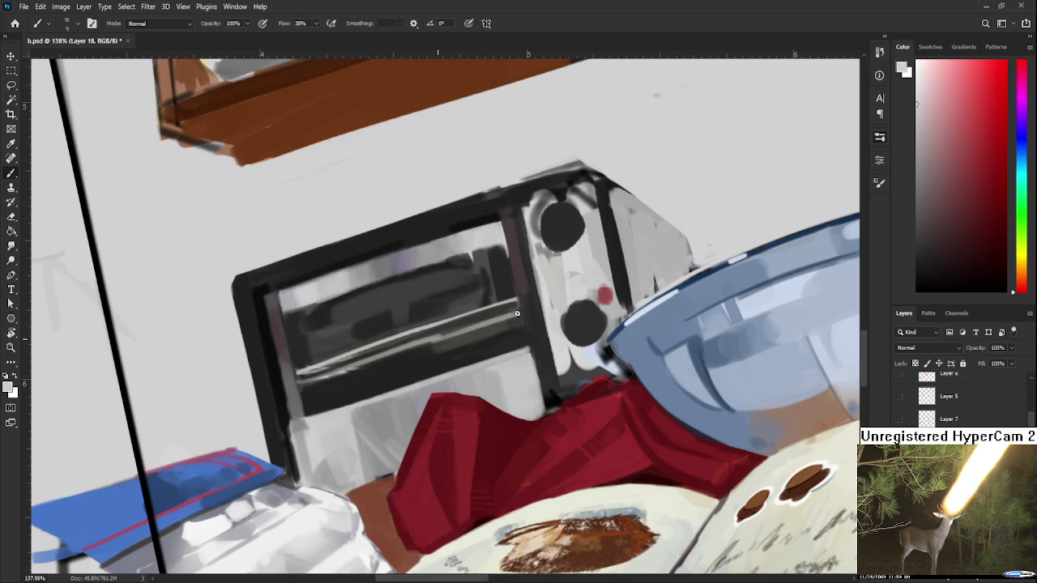
mouse_move(496, 318)
mouse_down()
mouse_move(521, 309)
mouse_move(477, 329)
mouse_up()
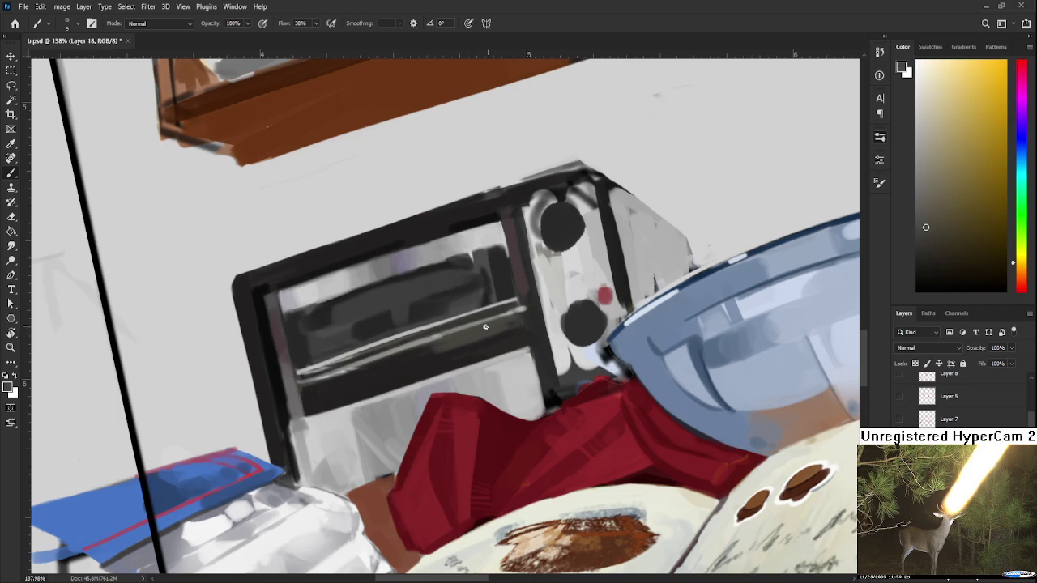
Sample slightly darker tones from the toaster and pan to reframe it.
alt+click(411, 355)
alt+click(450, 352)
alt+click(449, 342)
alt+click(447, 341)
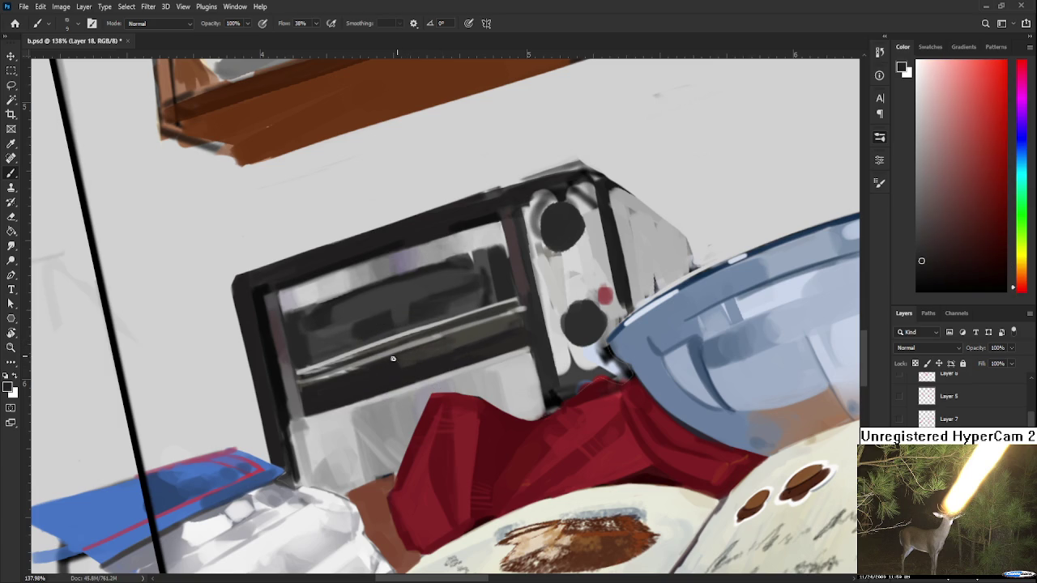
alt+click(490, 326)
drag(491, 326, 414, 361)
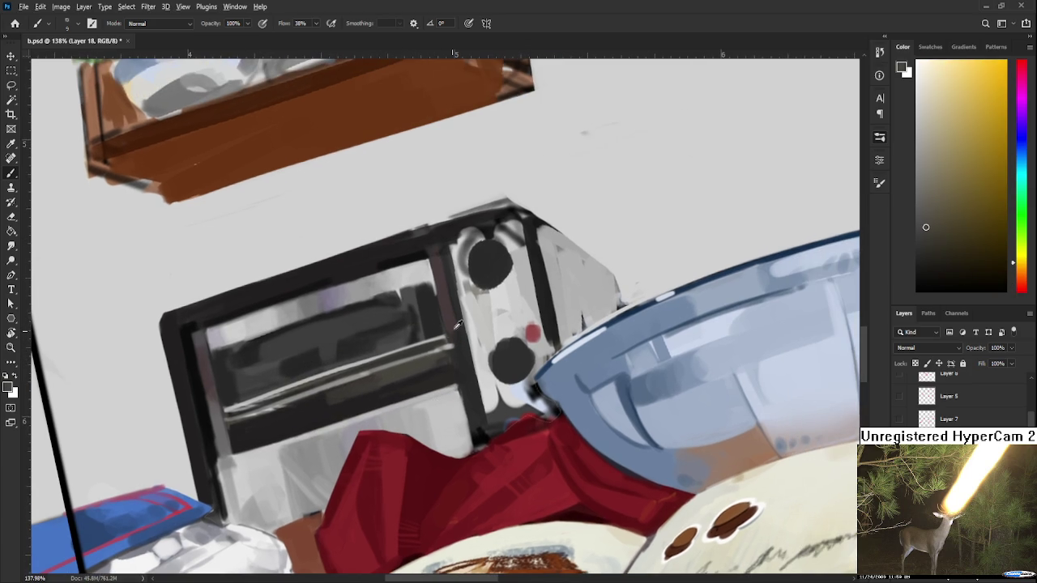
Sample reddish and darker tones near the toaster controls while recentring the view.
alt+click(455, 336)
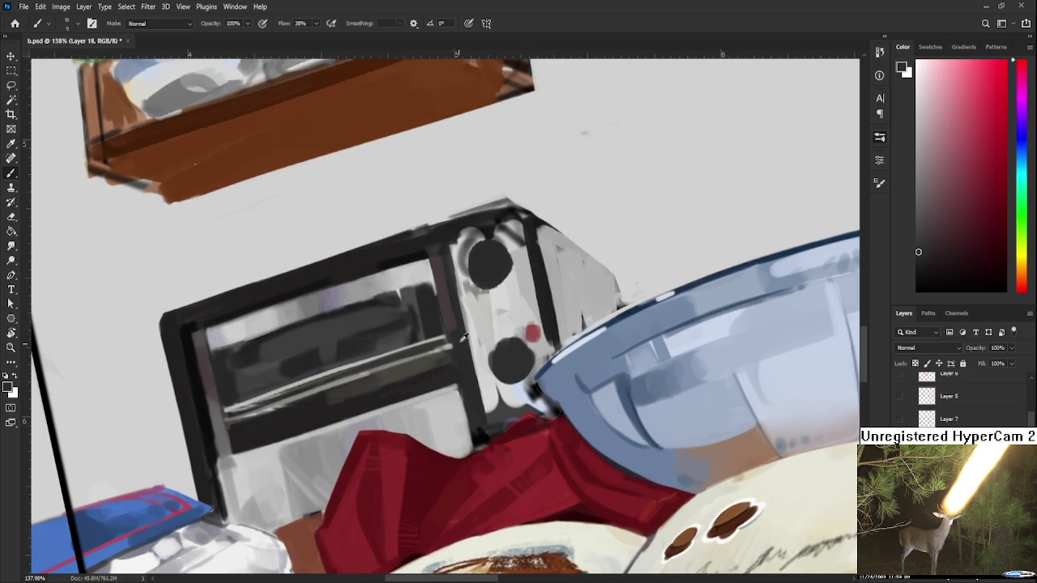
alt+click(460, 339)
alt+click(454, 343)
alt+click(461, 334)
drag(451, 354, 500, 322)
alt+click(312, 317)
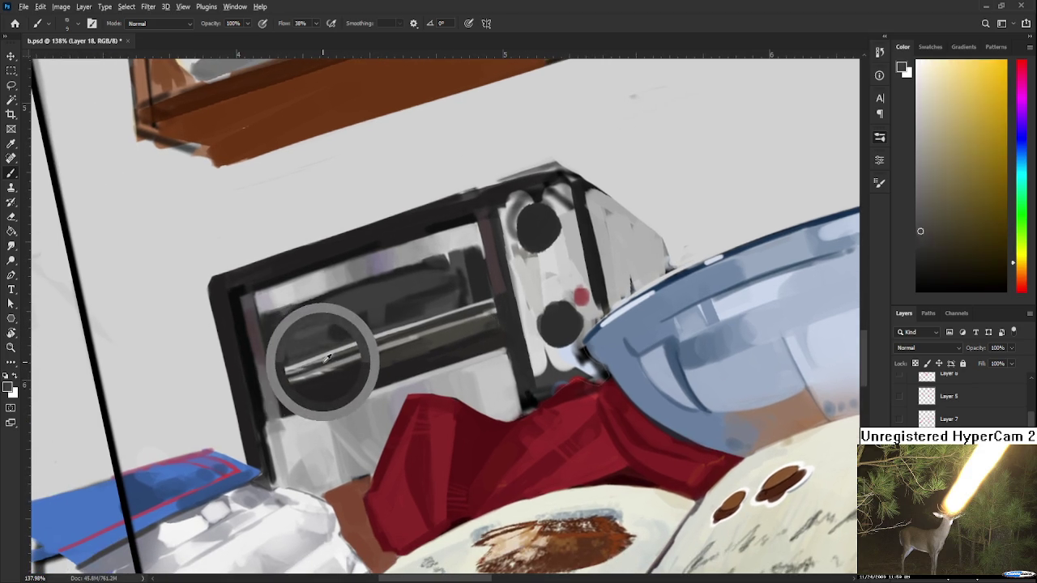
mouse_move(328, 357)
mouse_down()
mouse_move(374, 339)
mouse_move(324, 362)
mouse_up()
Repaint the lower-rail highlight, undo it, and sample a dark red from the rail.
mouse_move(392, 335)
mouse_down()
mouse_move(322, 361)
mouse_move(415, 328)
mouse_move(328, 358)
mouse_move(377, 307)
mouse_up()
key(ctrl+z)
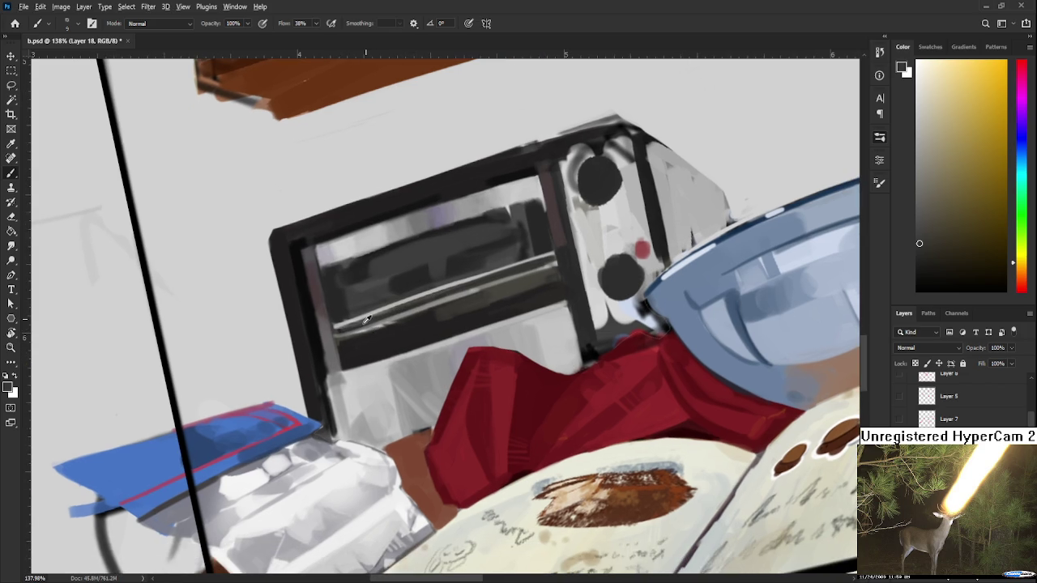
alt+click(354, 328)
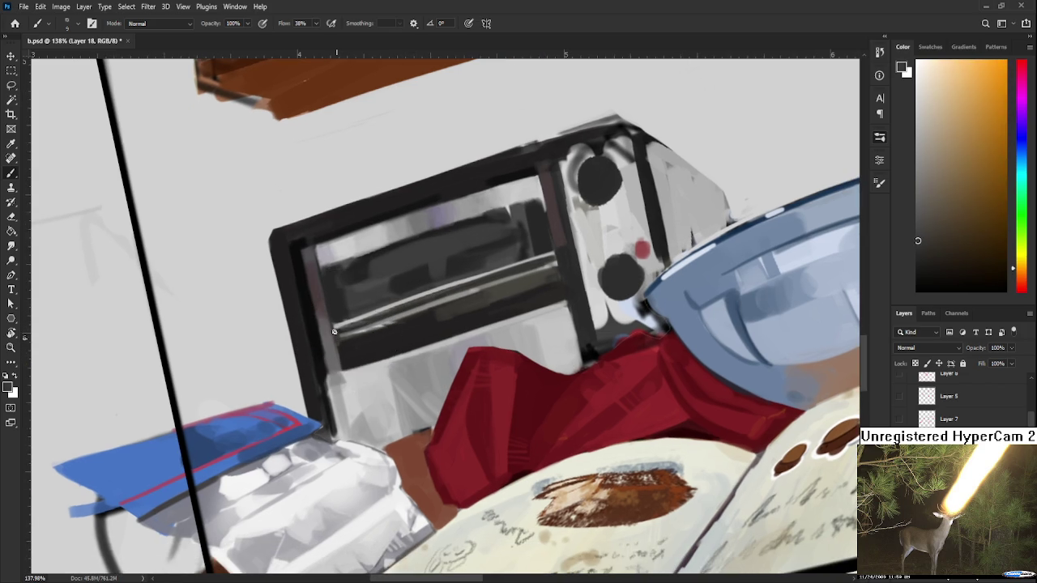
alt+click(366, 323)
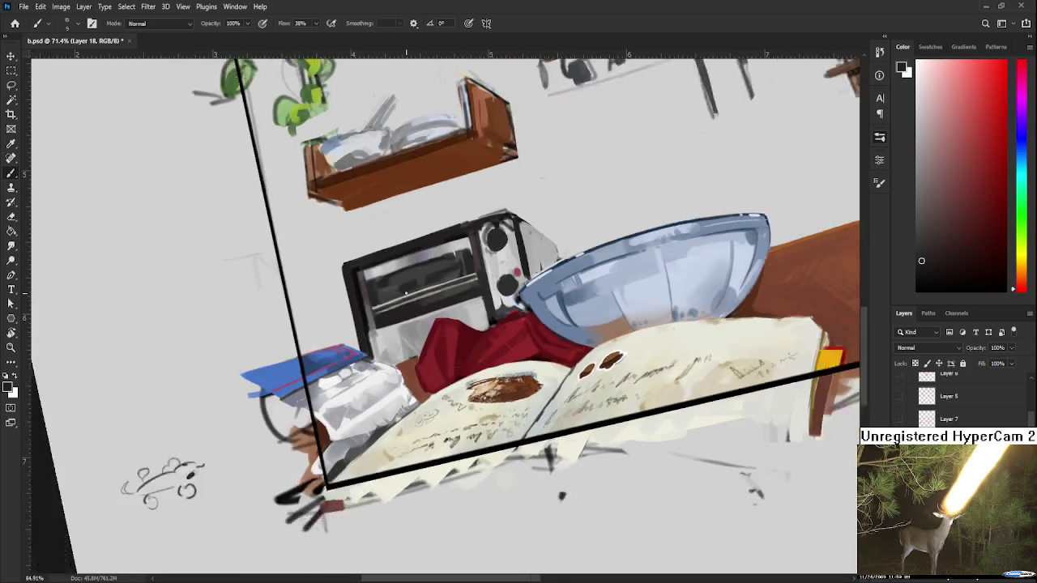
Zoom out and rotate the view, sample light and dark greys, then zoom in on the toaster oven.
mouse_move(408, 309)
mouse_down()
mouse_move(425, 282)
mouse_move(463, 326)
mouse_up()
alt+click(464, 326)
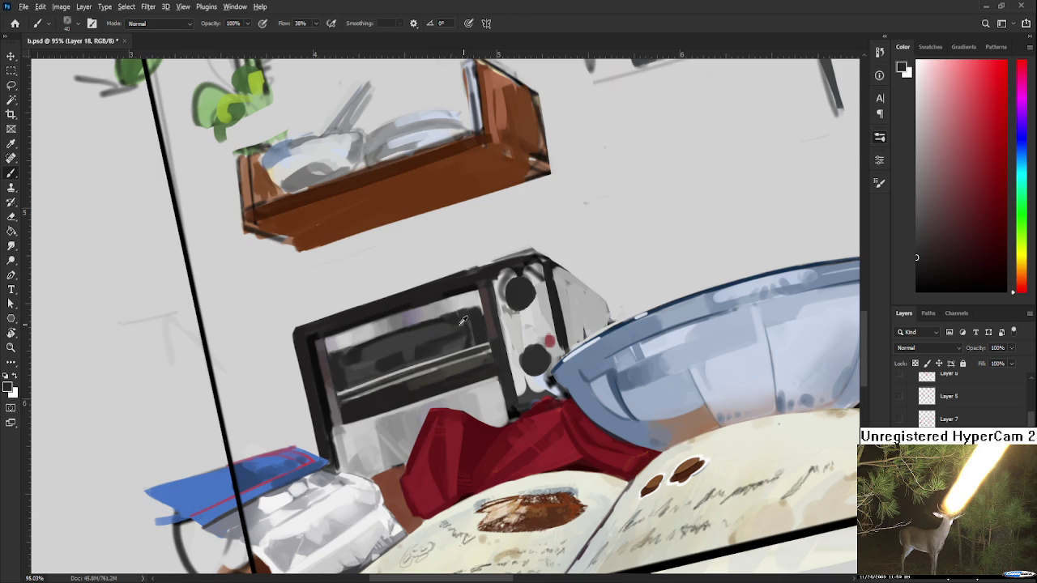
alt+click(458, 322)
alt+click(459, 321)
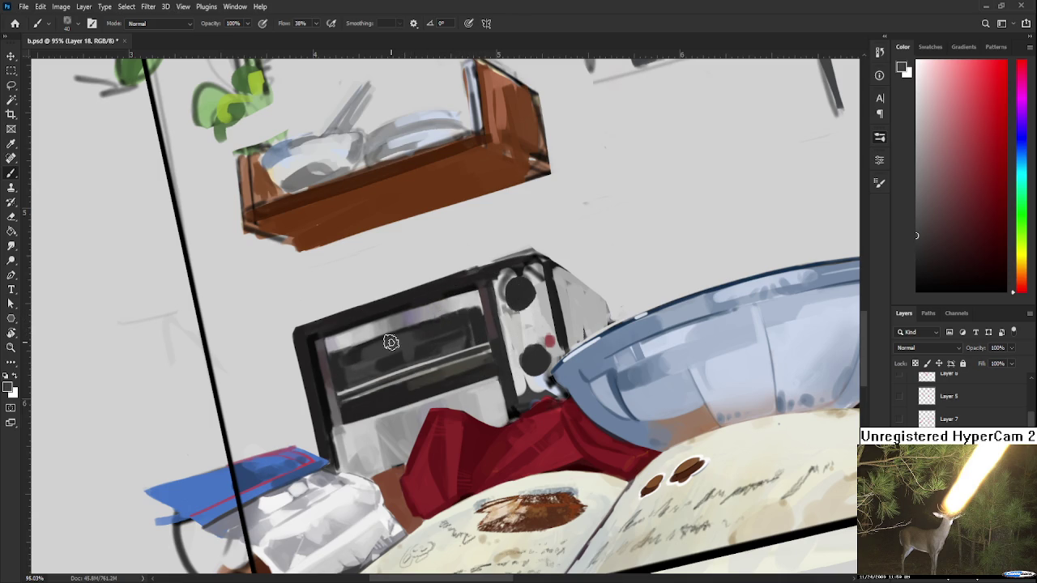
alt+click(455, 325)
drag(456, 326, 459, 341)
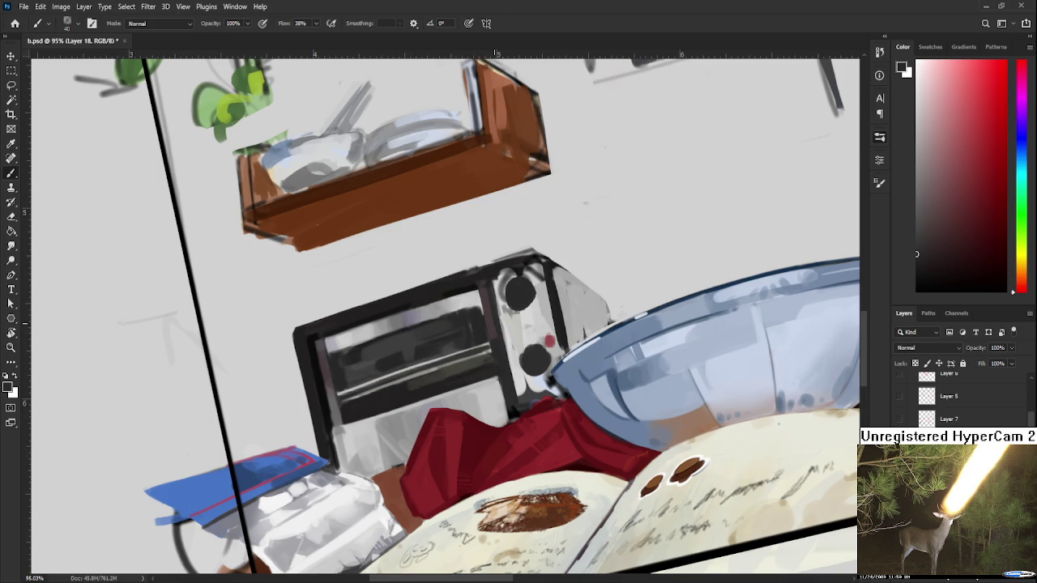
drag(469, 224, 486, 347)
Level the view, return to the Brush, and paint a dark line down the window's right edge.
key(r)
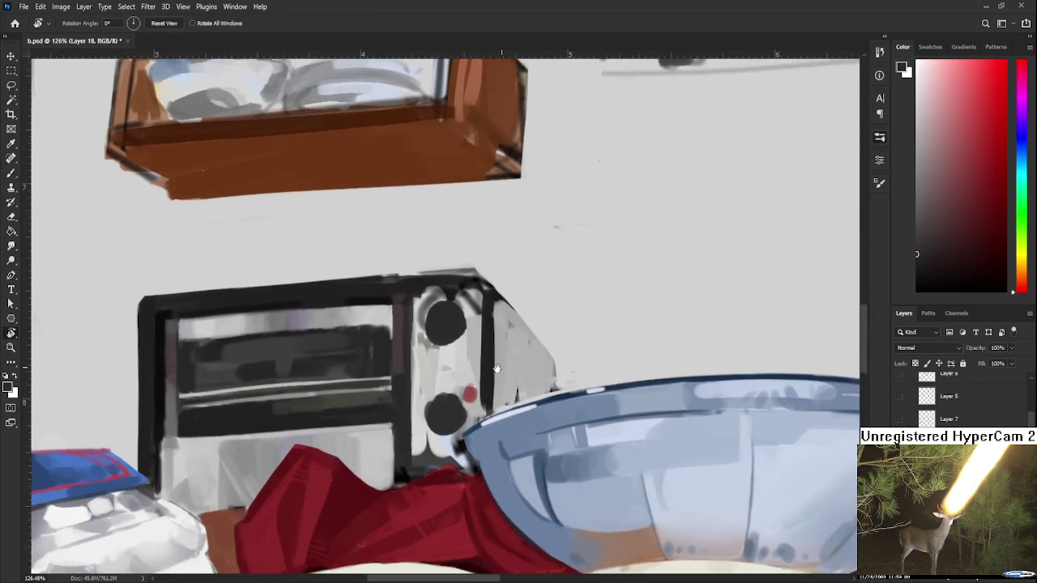
key(b)
drag(358, 404, 150, 369)
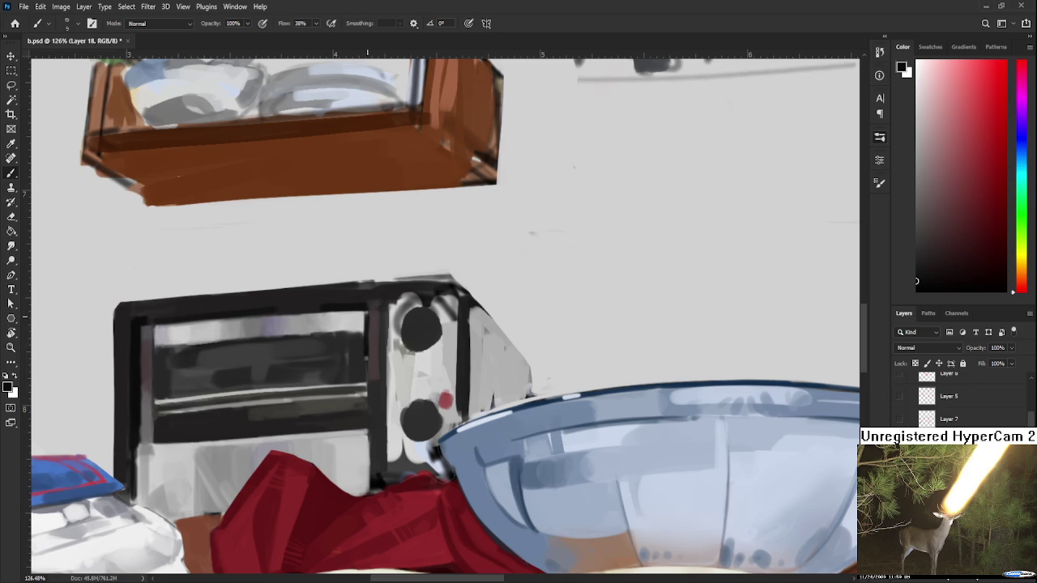
drag(366, 309, 364, 408)
drag(364, 337, 365, 412)
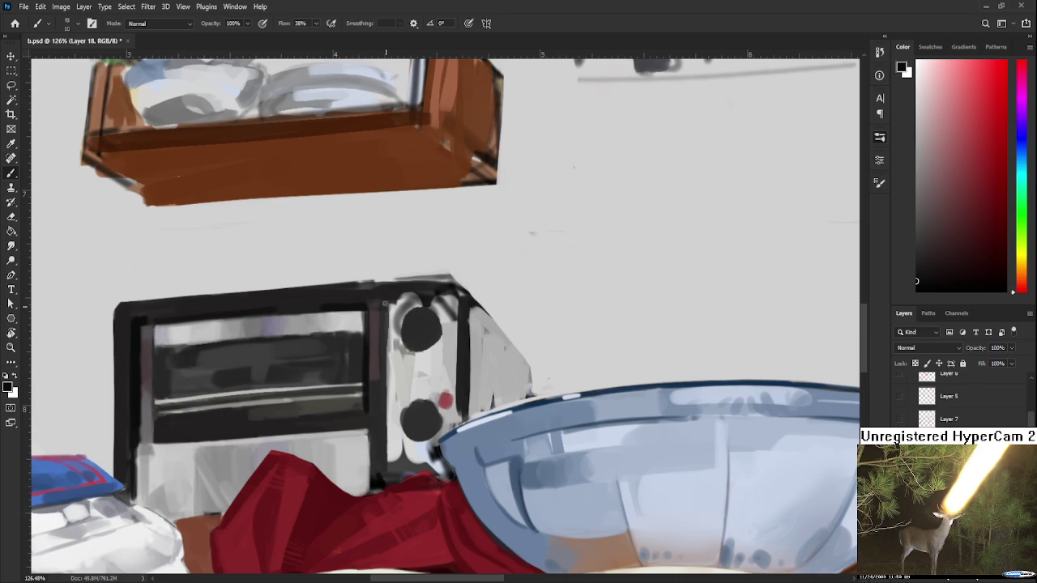
Paint a dark vertical line beside the knobs, redoing it once and extending it downward.
drag(385, 303, 386, 394)
key(ctrl+z)
drag(386, 303, 386, 445)
drag(388, 338, 387, 466)
alt+click(379, 412)
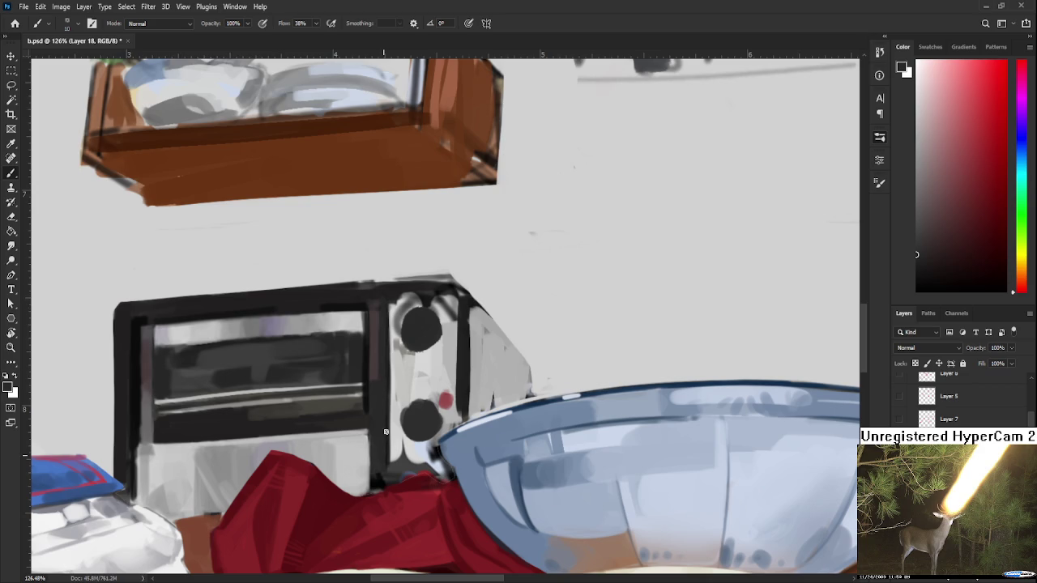
Paint a light stroke beside the knobs and darken the toaster's top edge and corner with near-black.
alt+click(387, 381)
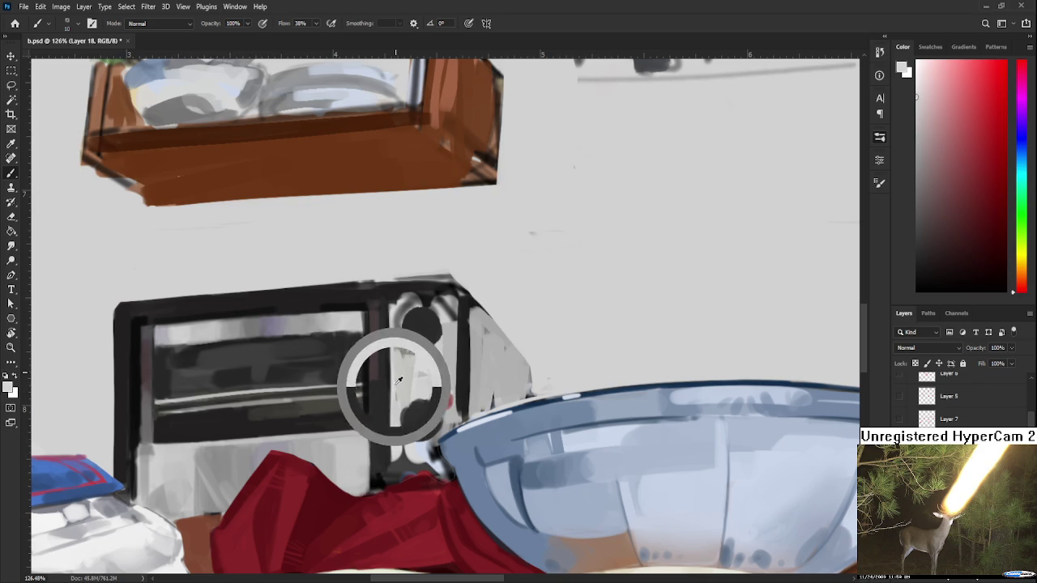
drag(392, 411, 392, 320)
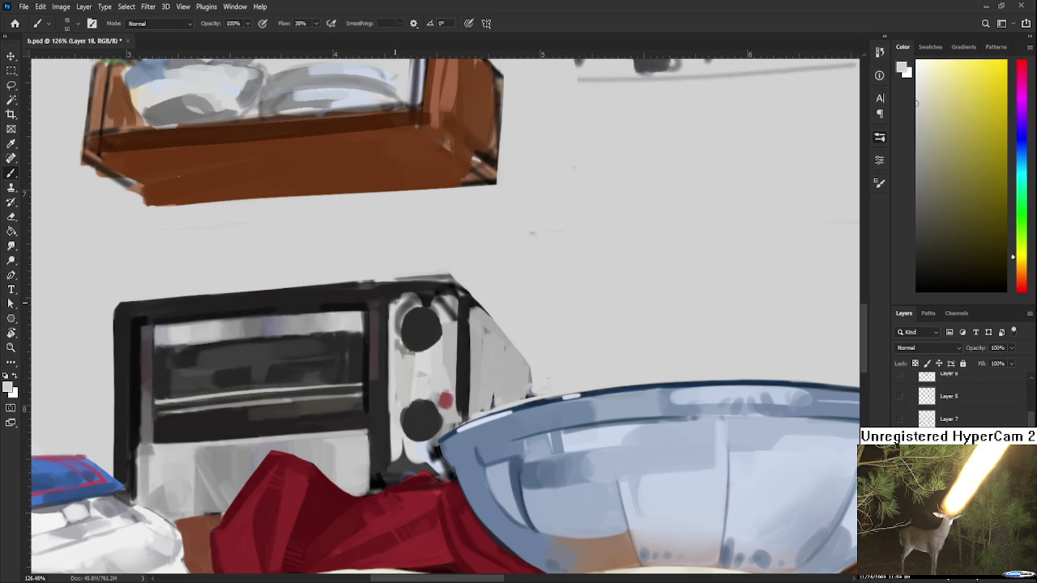
alt+click(397, 289)
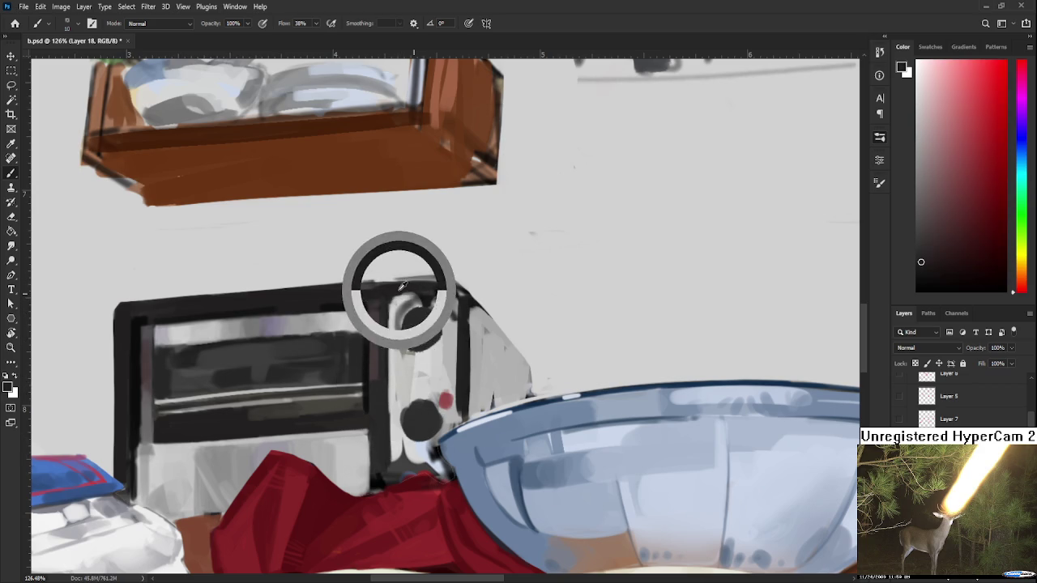
mouse_move(409, 295)
mouse_down()
mouse_move(361, 286)
mouse_move(467, 286)
mouse_move(440, 300)
mouse_up()
alt+click(463, 278)
Add light grey right of the top knob and repaint the black stripe beside the knobs down toward the bowl.
alt+click(447, 310)
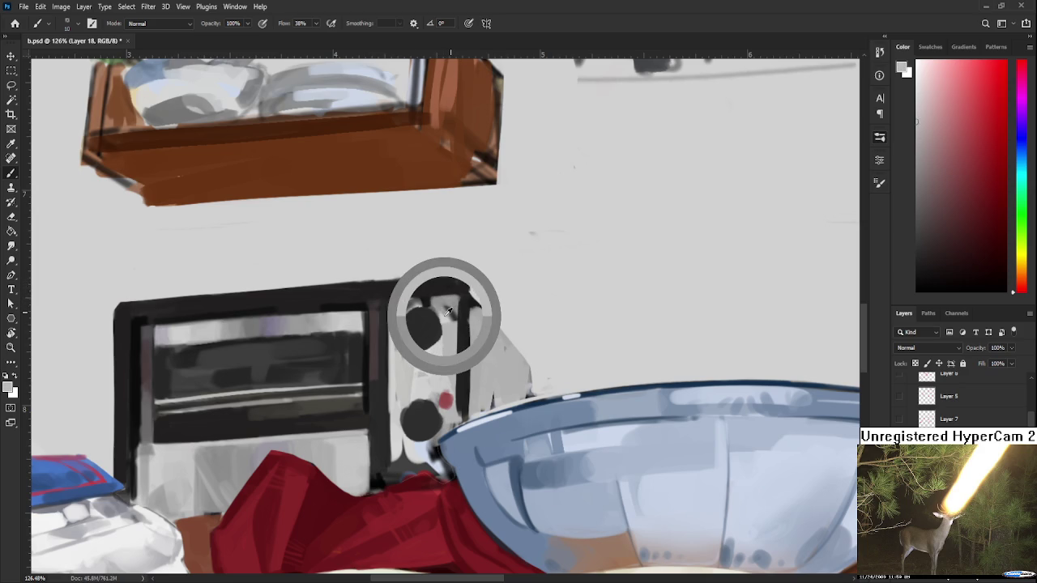
drag(440, 311, 453, 302)
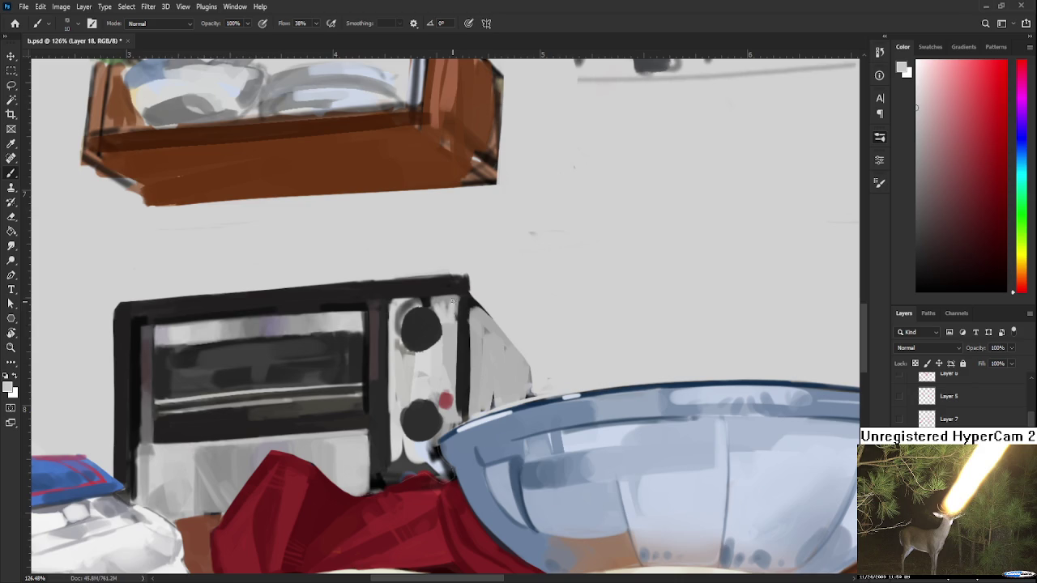
alt+click(452, 301)
alt+click(458, 290)
alt+click(454, 334)
drag(452, 313, 459, 412)
alt+click(462, 350)
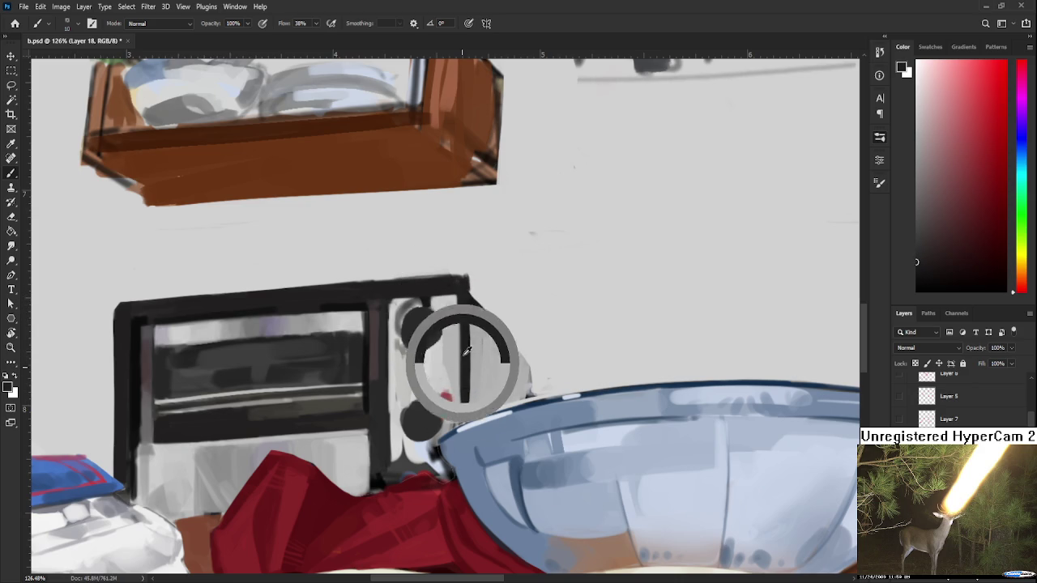
drag(460, 297, 464, 419)
drag(468, 378, 467, 417)
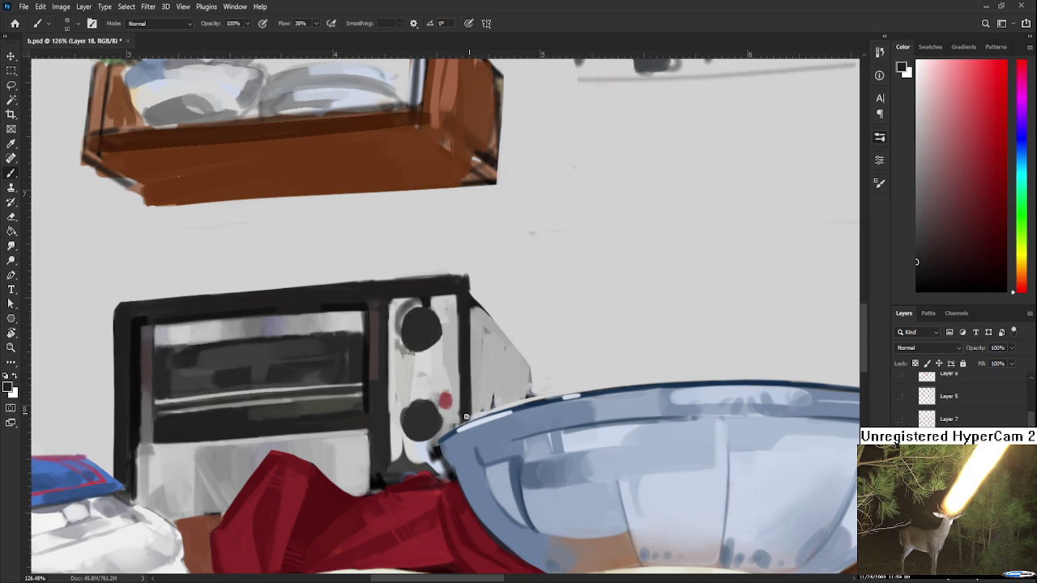
Brighten the gap below the lower knob and lighten the oven's dark right edge.
alt+click(453, 372)
alt+click(453, 400)
alt+click(397, 397)
alt+click(399, 423)
mouse_move(396, 432)
mouse_down()
mouse_move(399, 468)
mouse_move(409, 460)
mouse_move(421, 479)
mouse_move(431, 472)
mouse_up()
alt+click(398, 427)
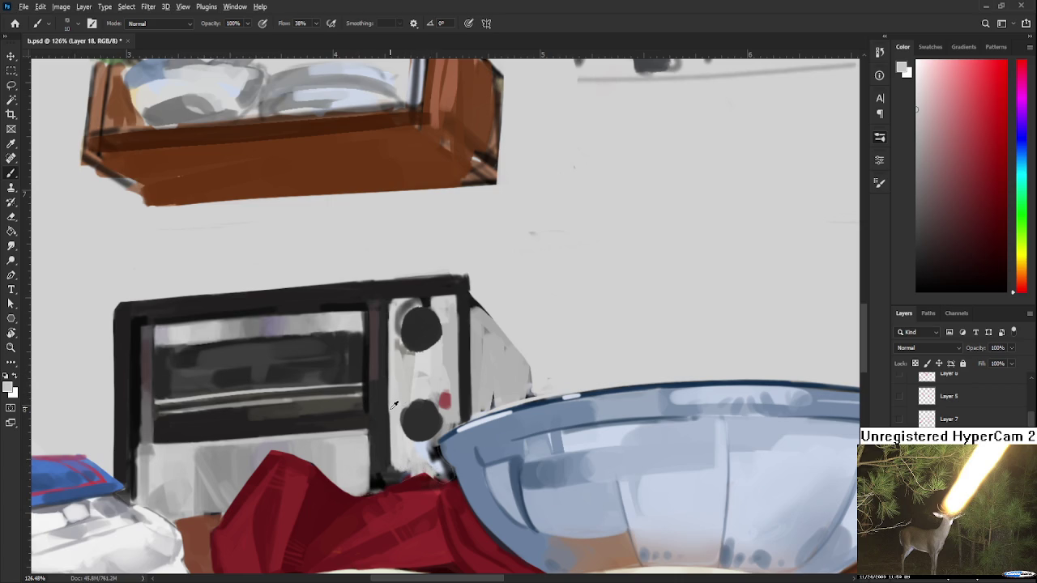
drag(391, 413, 395, 488)
mouse_move(392, 436)
mouse_down()
mouse_move(392, 486)
mouse_move(394, 451)
mouse_move(401, 485)
mouse_move(407, 479)
mouse_up()
Add a thin pale blue line by the bowl rim, then try a dark oven-edge line and undo it.
alt+click(416, 440)
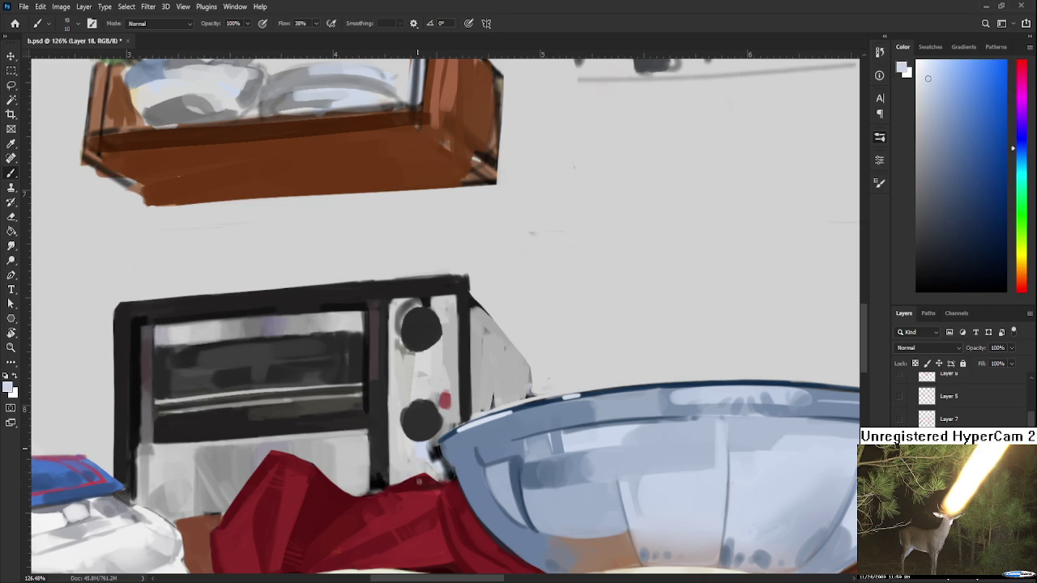
drag(429, 468, 430, 448)
alt+click(412, 436)
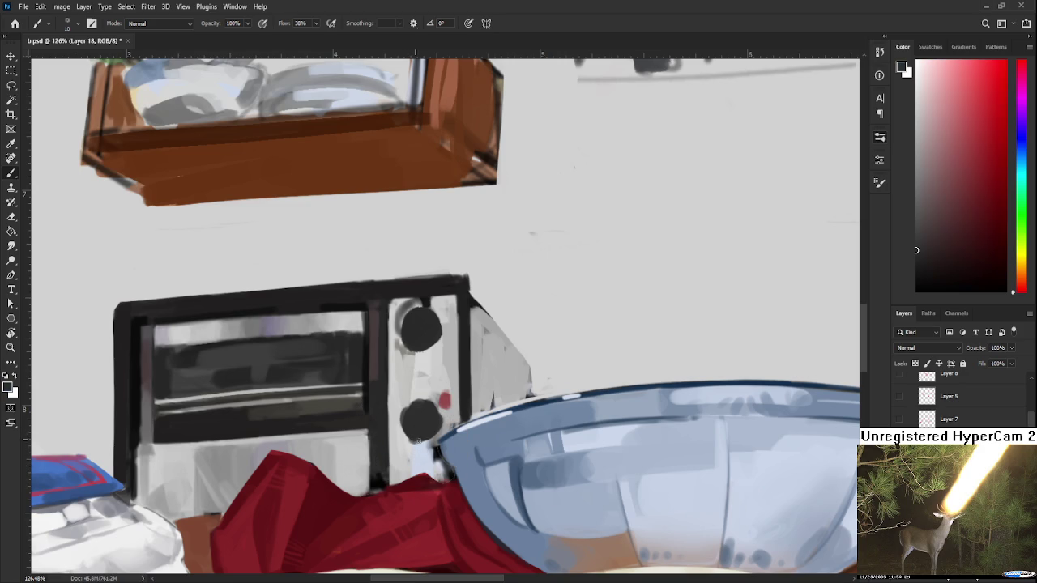
scroll(417, 388, down, 2)
scroll(417, 387, down, 3)
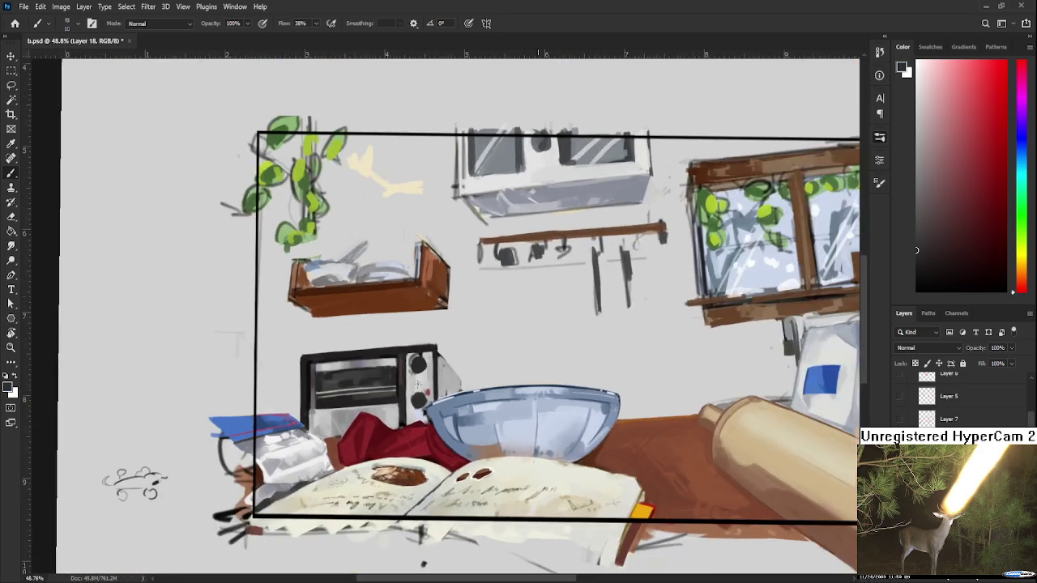
scroll(418, 387, down, 1)
scroll(417, 388, up, 1)
scroll(417, 388, up, 3)
scroll(406, 395, up, 3)
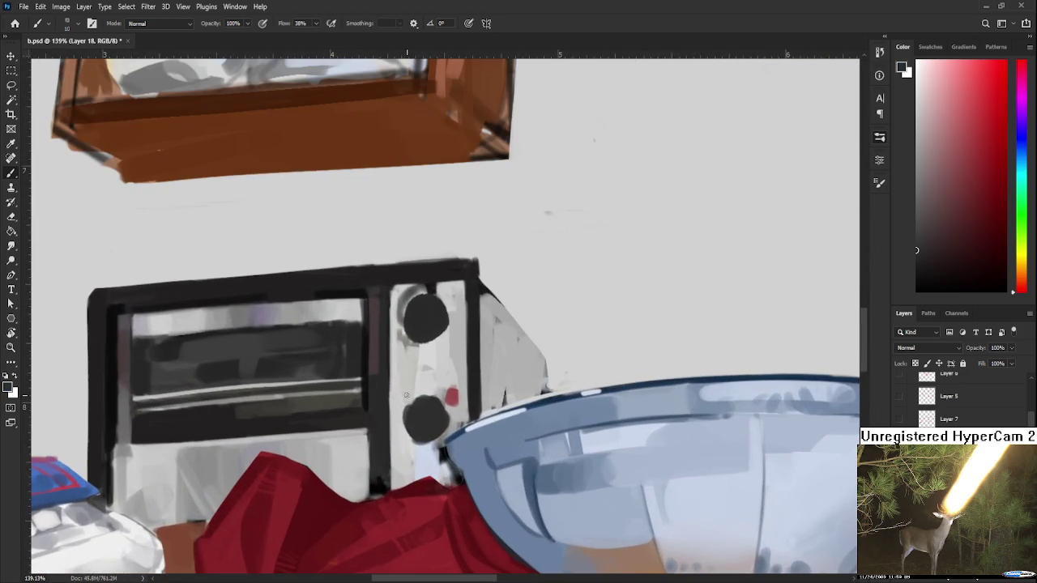
drag(364, 331, 359, 296)
scroll(378, 417, down, 1)
mouse_move(370, 412)
mouse_down()
mouse_move(370, 480)
mouse_move(374, 467)
mouse_up()
key(ctrl+z)
key(ctrl+z)
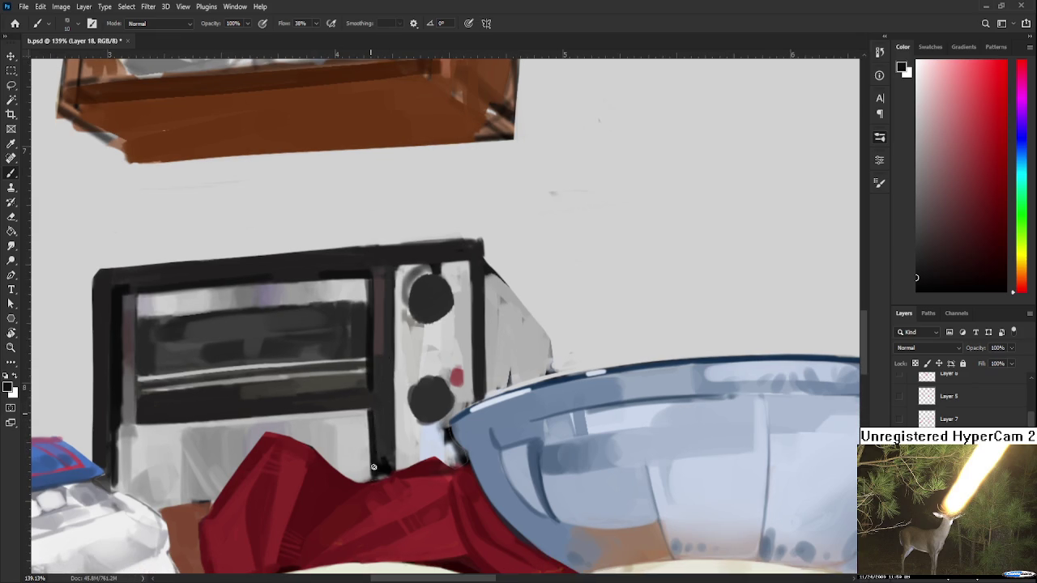
Touch up the dark line along the oven's right edge with black.
alt+click(381, 416)
alt+click(363, 428)
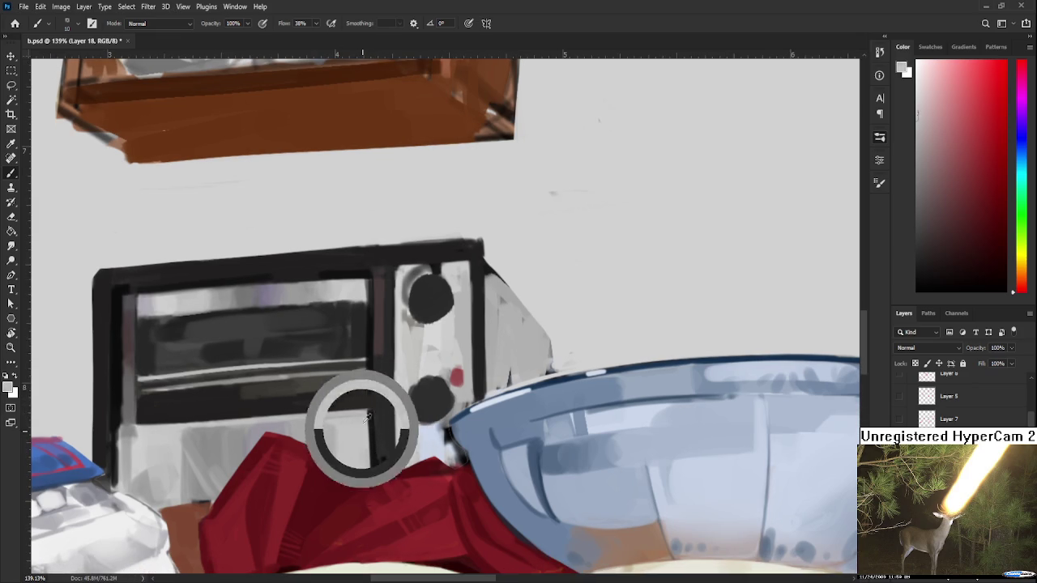
alt+click(369, 421)
drag(370, 449, 370, 470)
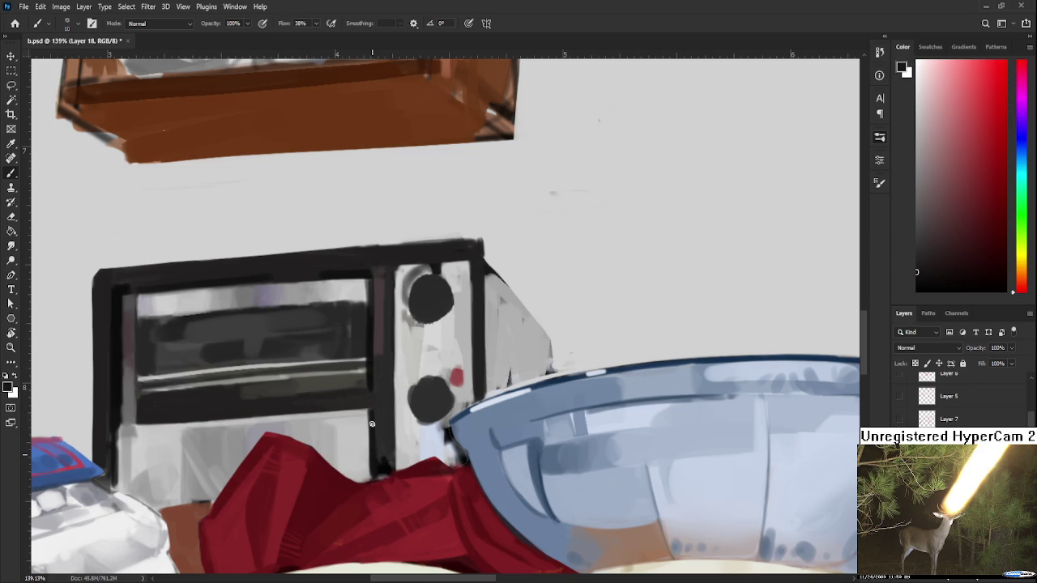
alt+click(369, 394)
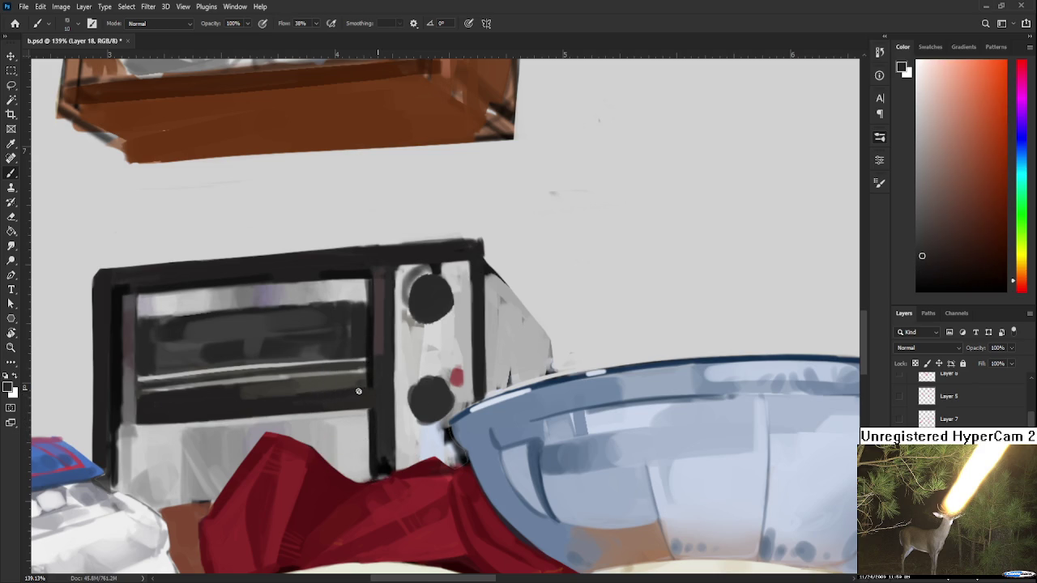
alt+click(373, 381)
mouse_move(374, 381)
mouse_down()
mouse_move(421, 353)
mouse_move(399, 395)
mouse_up()
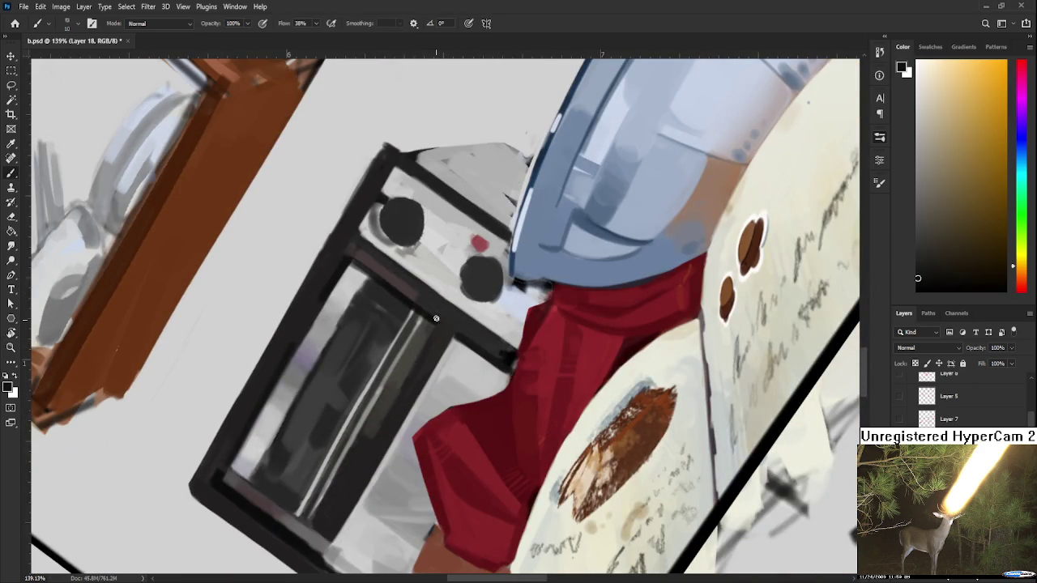
Undo the lighter window-edge stroke and darken the window's right inner edge.
key(ctrl+z)
drag(436, 326, 397, 393)
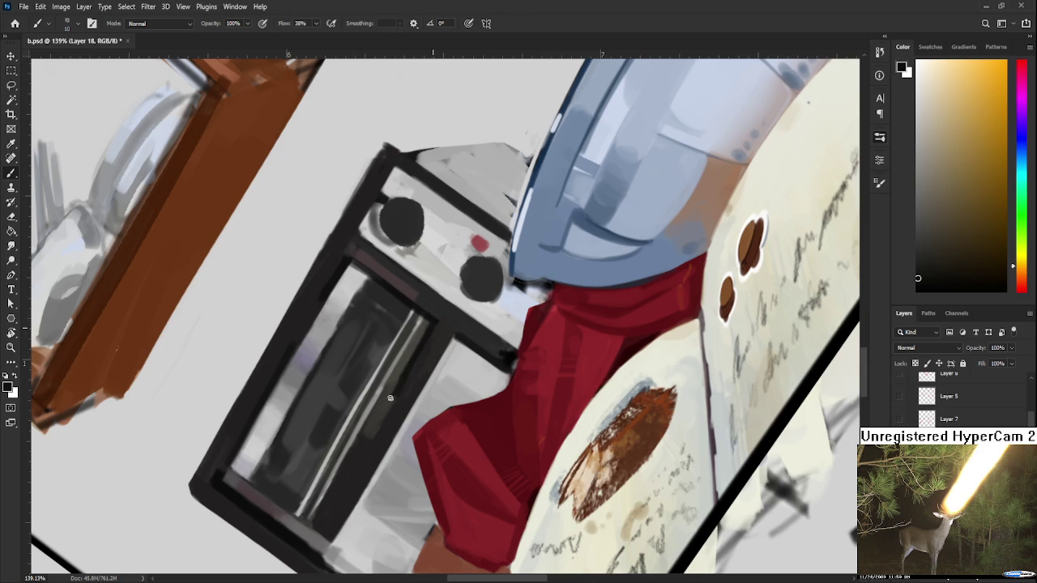
alt+click(420, 329)
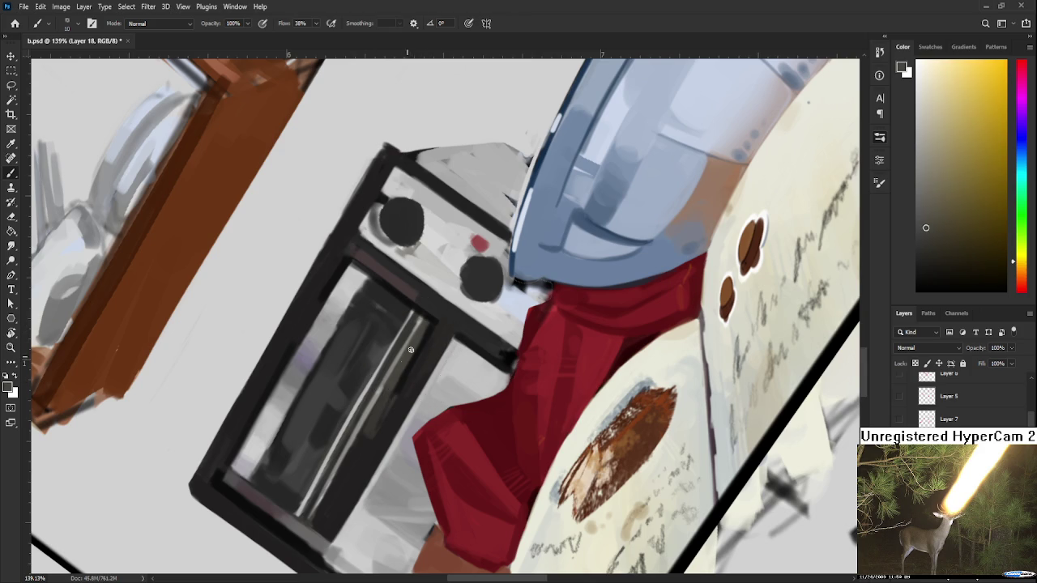
alt+click(431, 309)
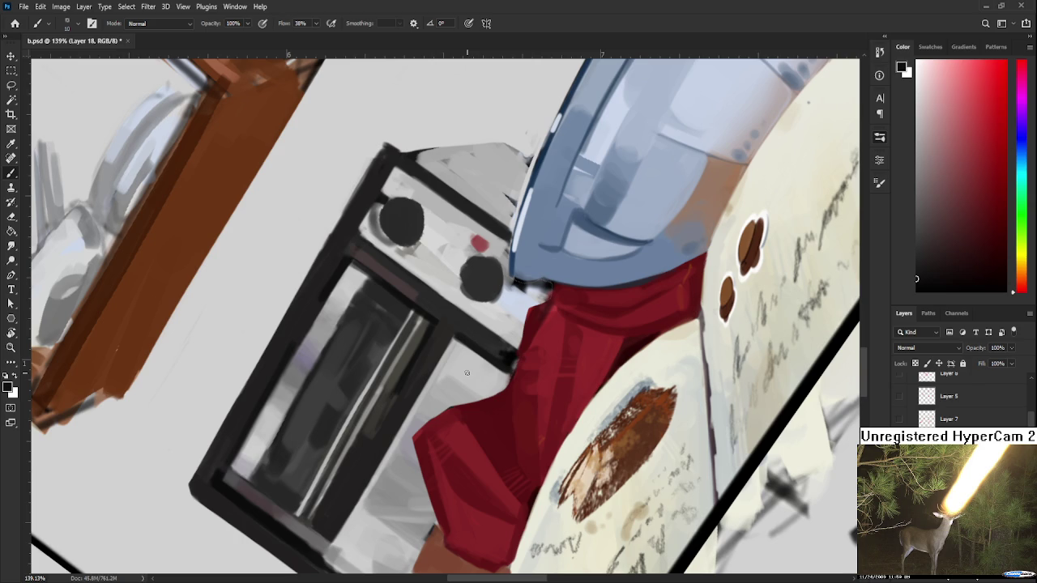
Tilt the canvas with Rotate View, then turn it back to level at 0°.
key(r)
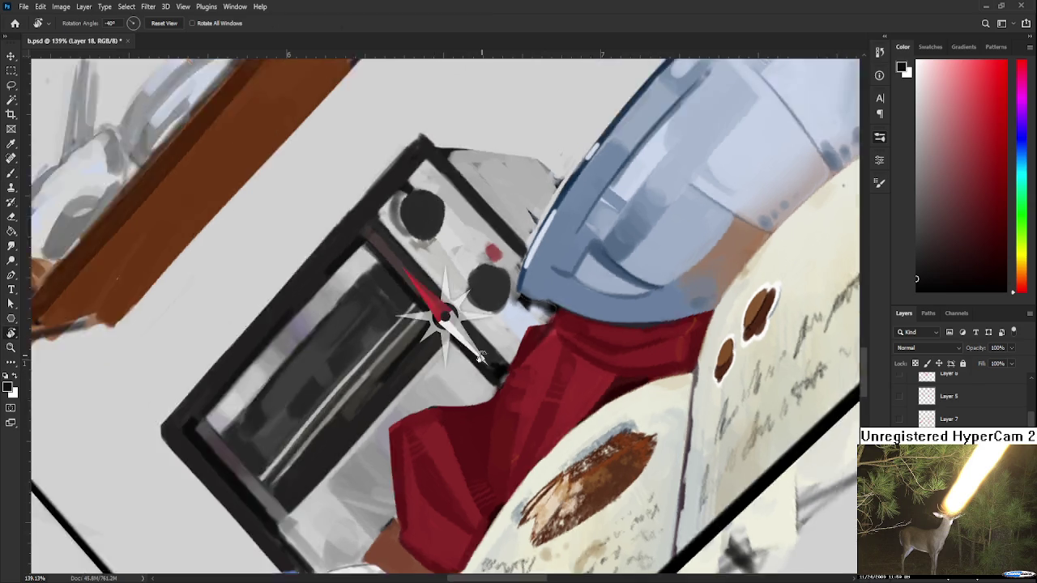
drag(436, 356, 457, 432)
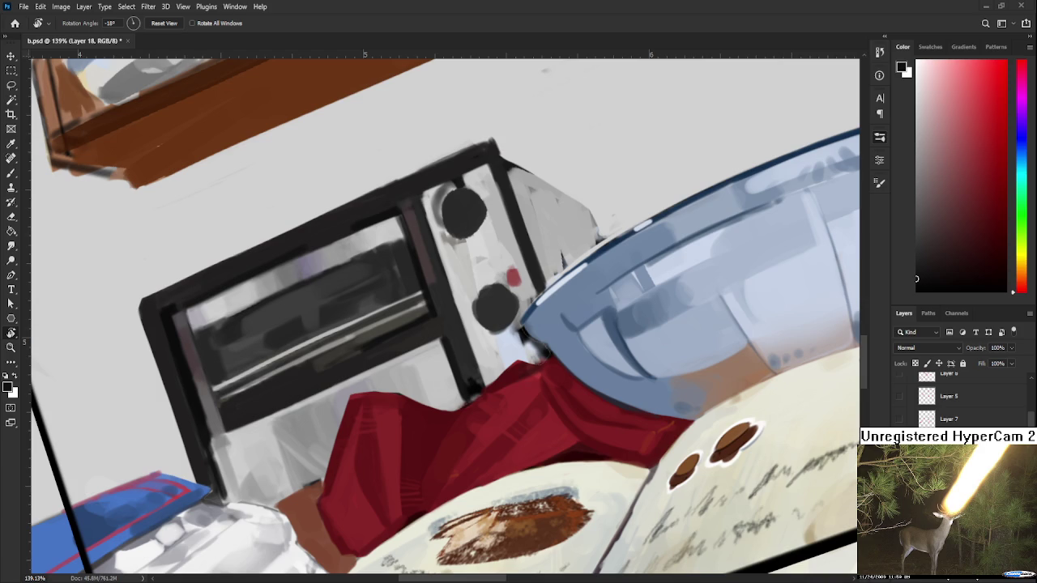
scroll(417, 454, down, 3)
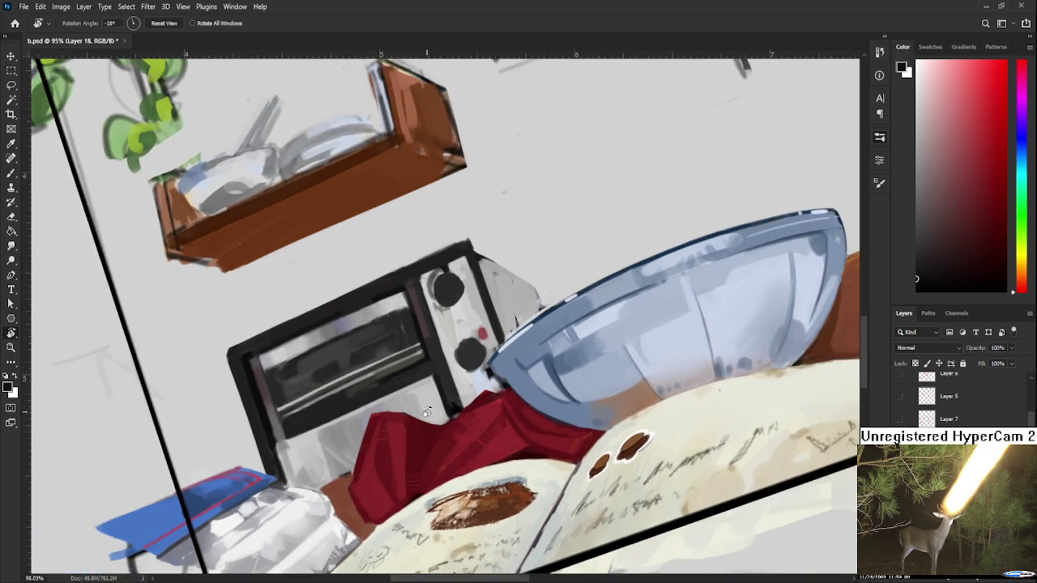
scroll(427, 411, up, 2)
drag(415, 314, 330, 379)
Darken the oven window's right edge with the Brush, then sample greys while reframing the toaster.
key(b)
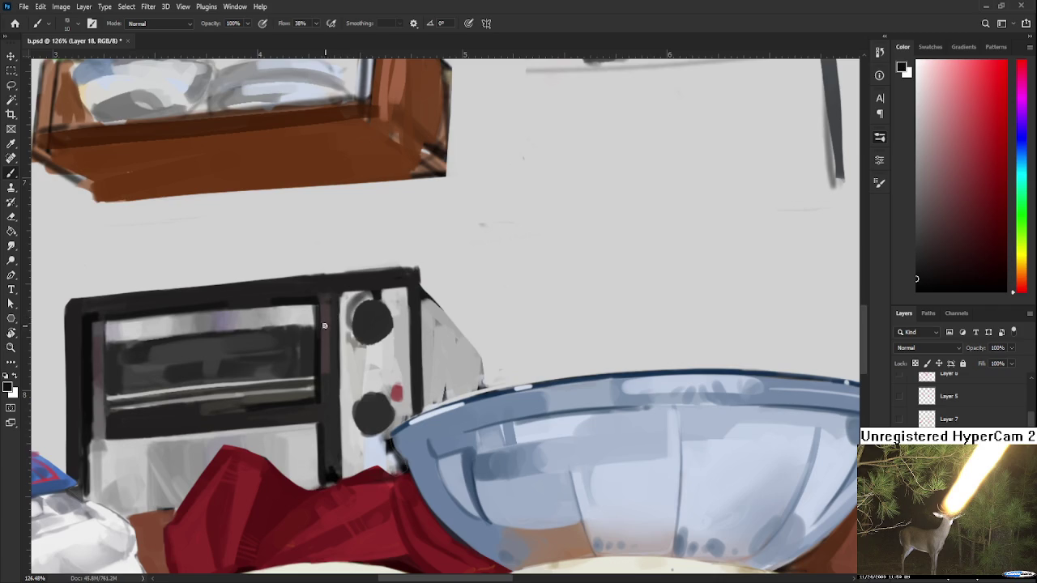
drag(318, 315, 316, 328)
scroll(324, 324, down, 1)
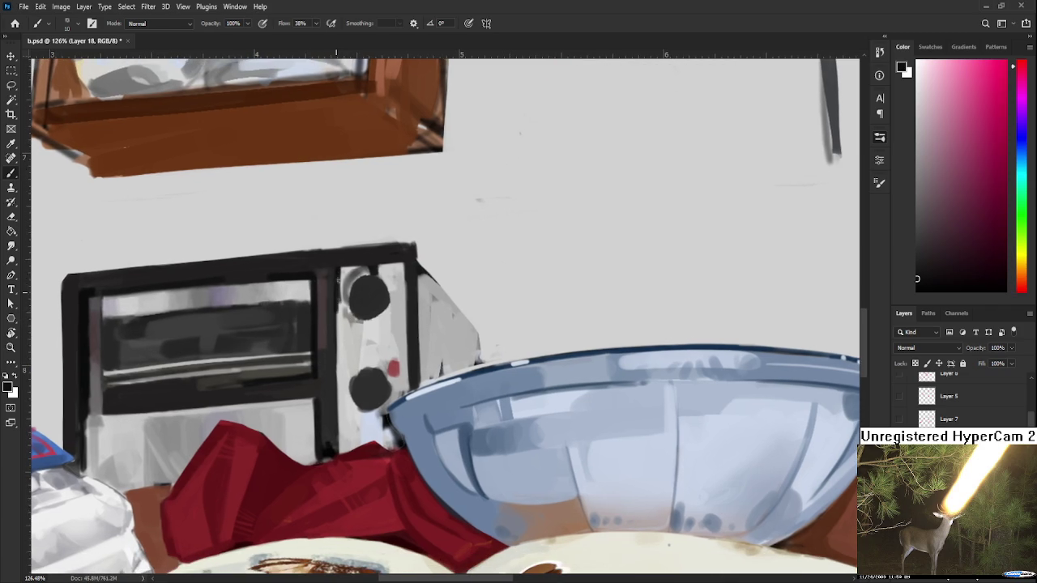
alt+shift+right_click(336, 292)
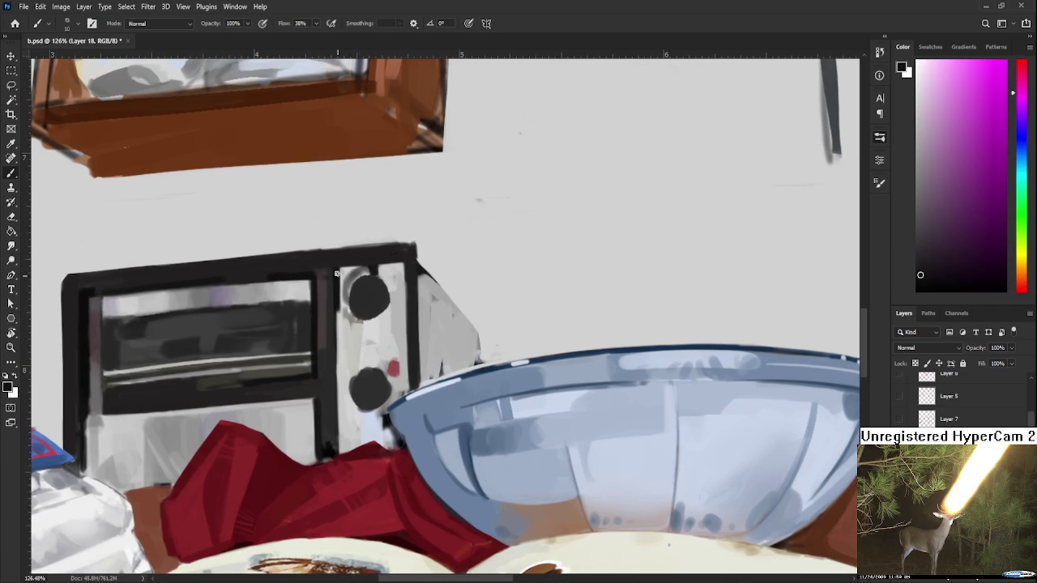
alt+click(336, 295)
alt+click(343, 306)
drag(344, 305, 339, 315)
drag(340, 319, 352, 335)
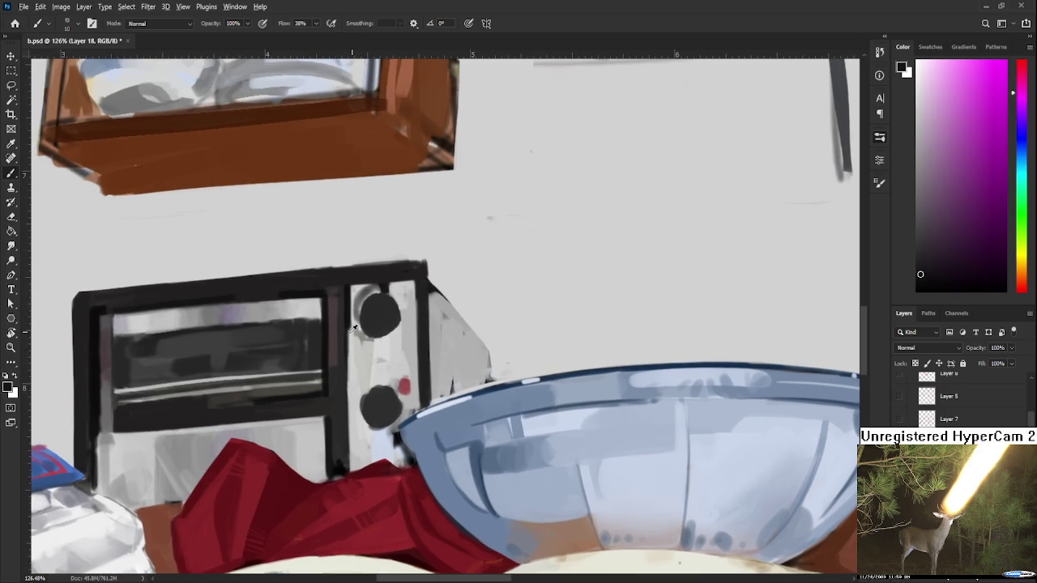
drag(353, 327, 349, 303)
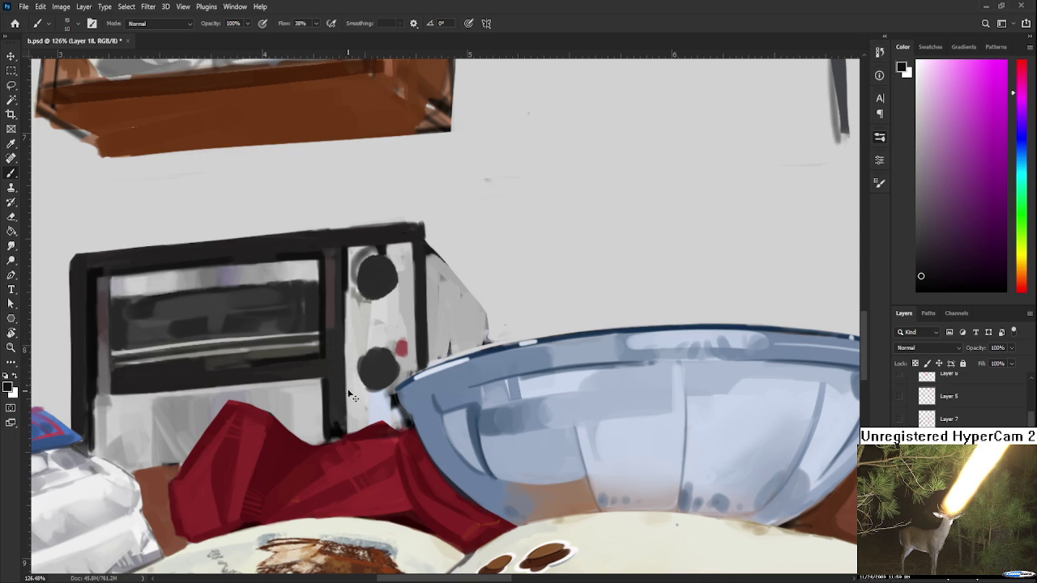
Sample light greys and near-black tones from the knob panel, frame and divider.
alt+click(362, 357)
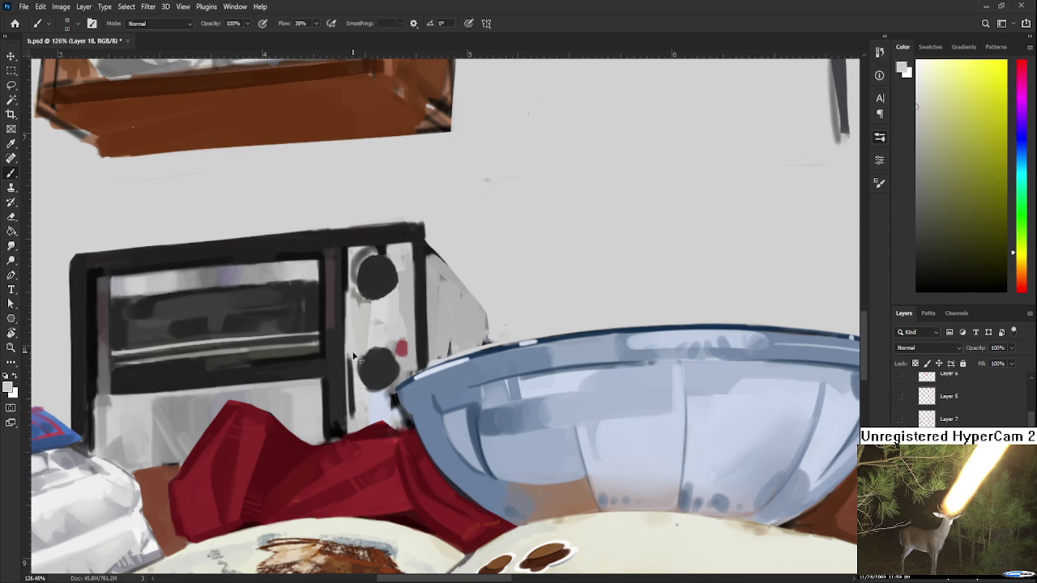
alt+click(348, 324)
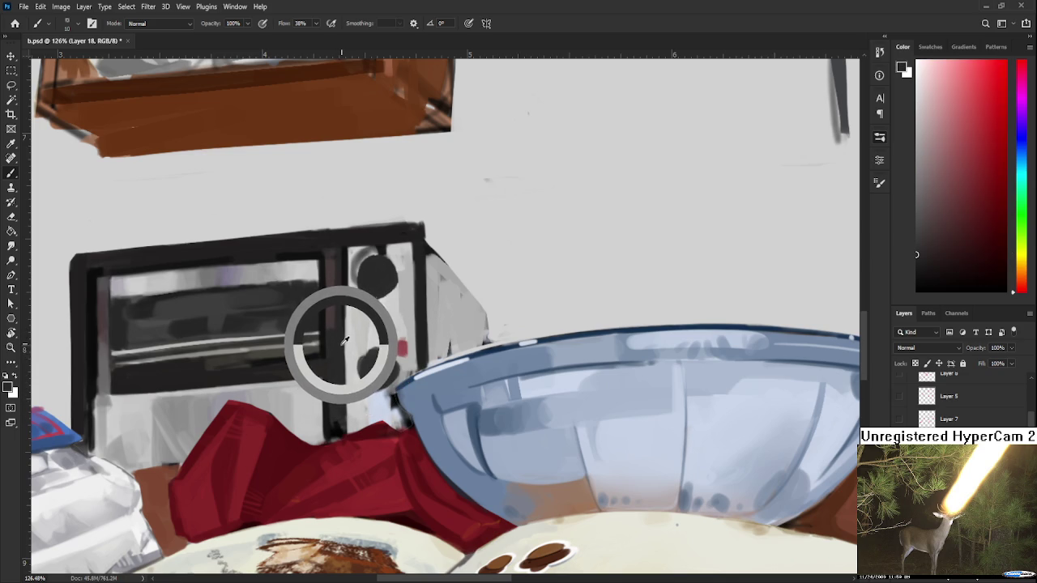
alt+click(350, 308)
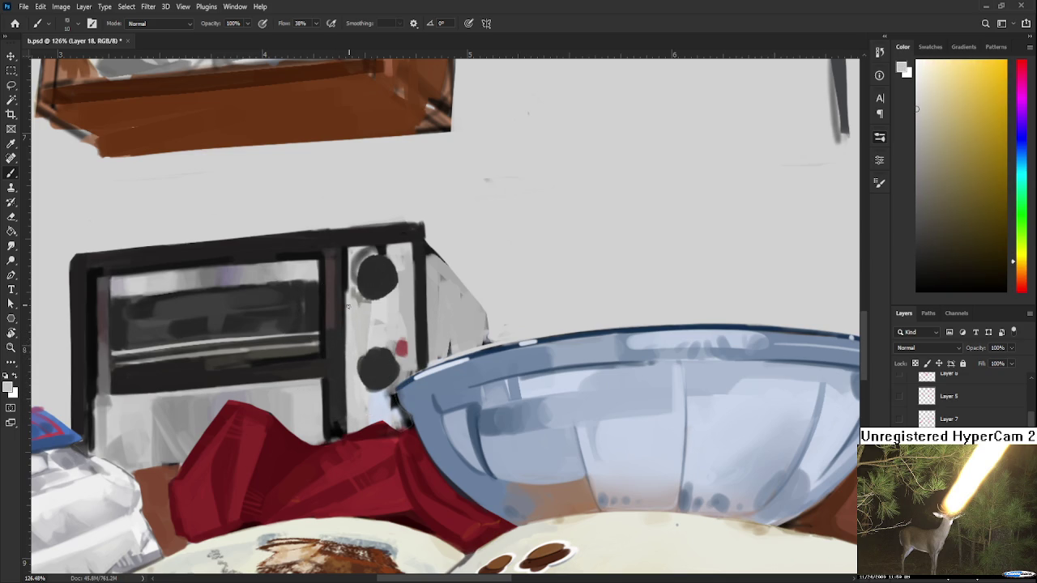
alt+click(349, 296)
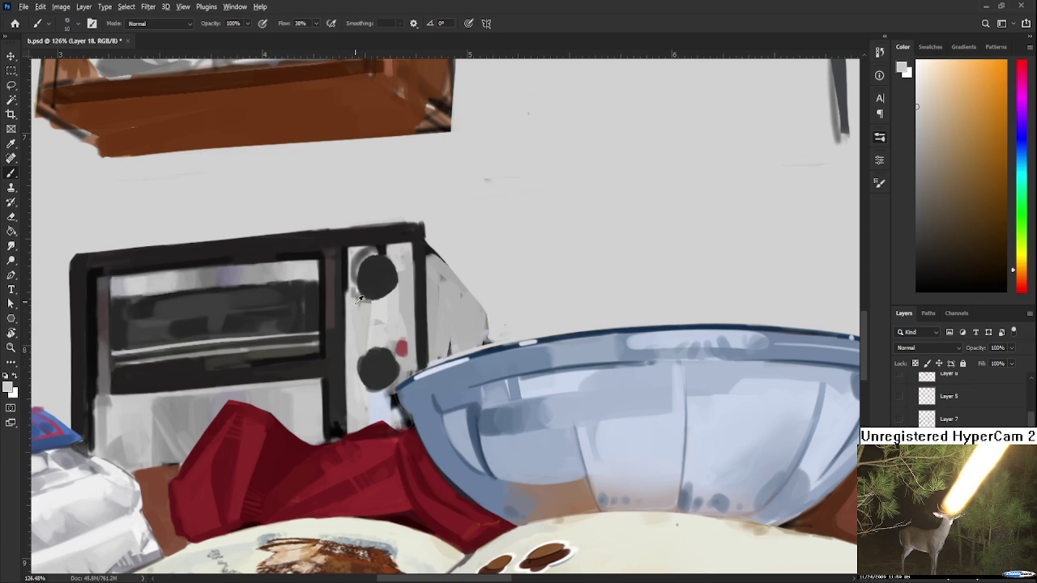
alt+click(350, 283)
scroll(350, 387, down, 2)
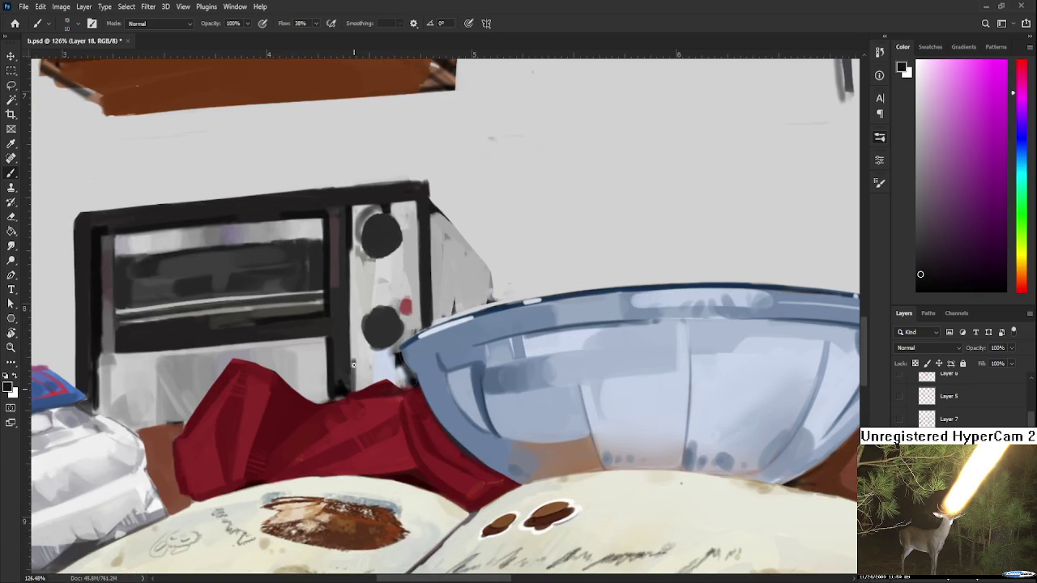
alt+click(358, 368)
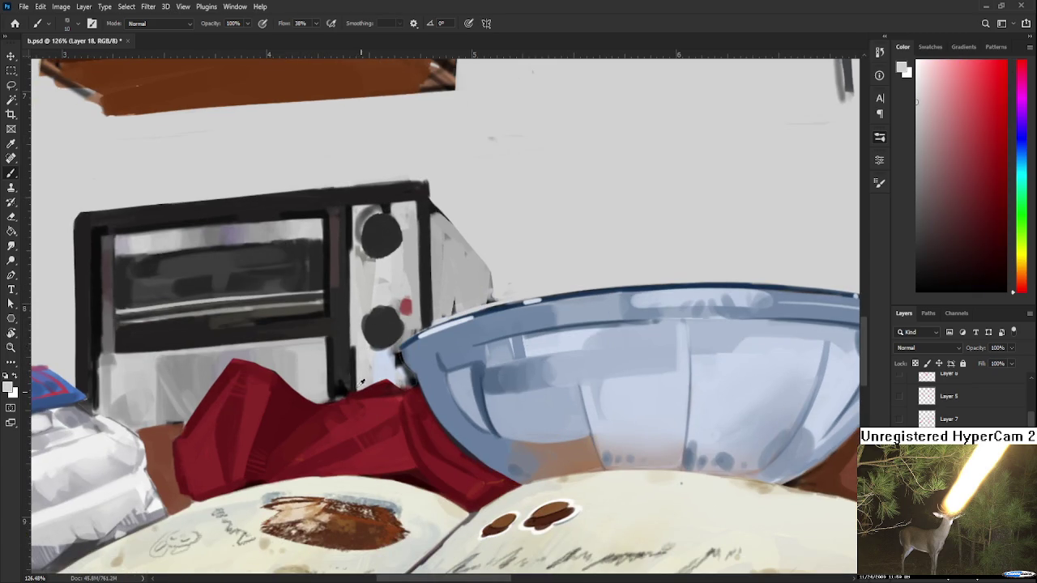
alt+click(339, 377)
alt+click(336, 359)
alt+click(329, 337)
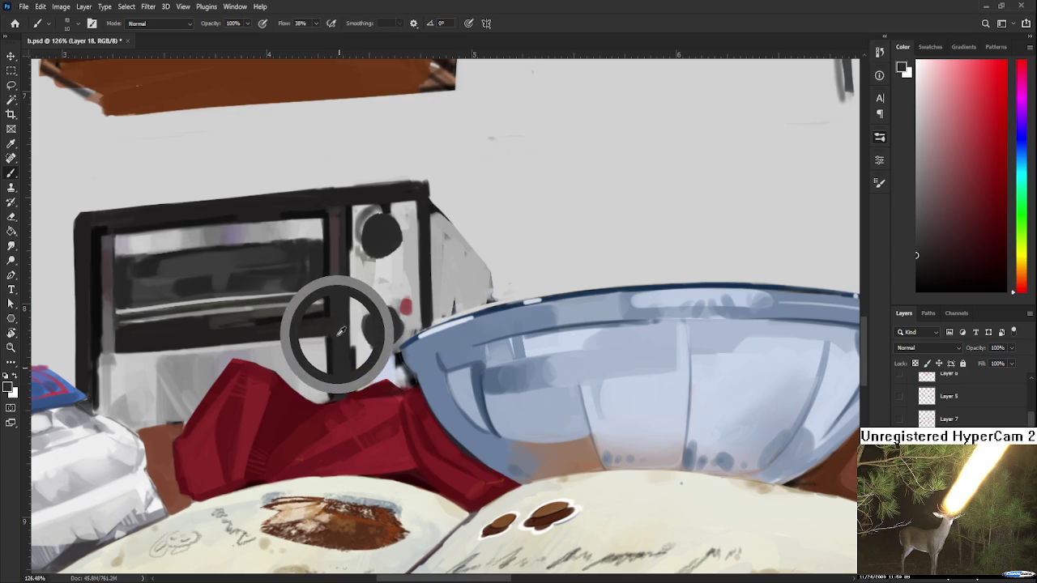
Tilt the view, sample light grey and black from the oven front, and rotate the canvas about 60° clockwise.
drag(301, 412, 372, 282)
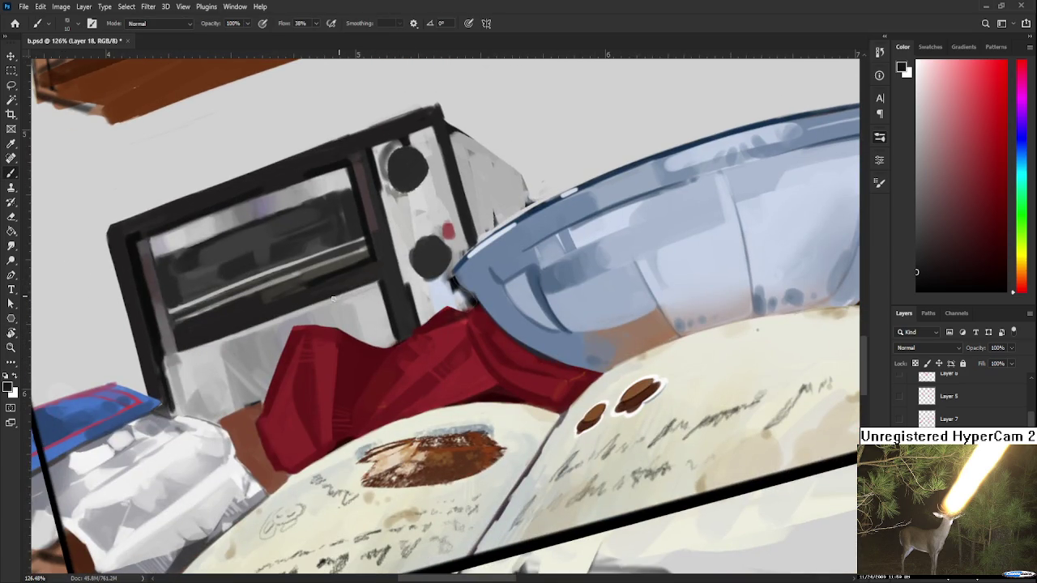
alt+click(375, 289)
alt+click(389, 278)
alt+click(359, 278)
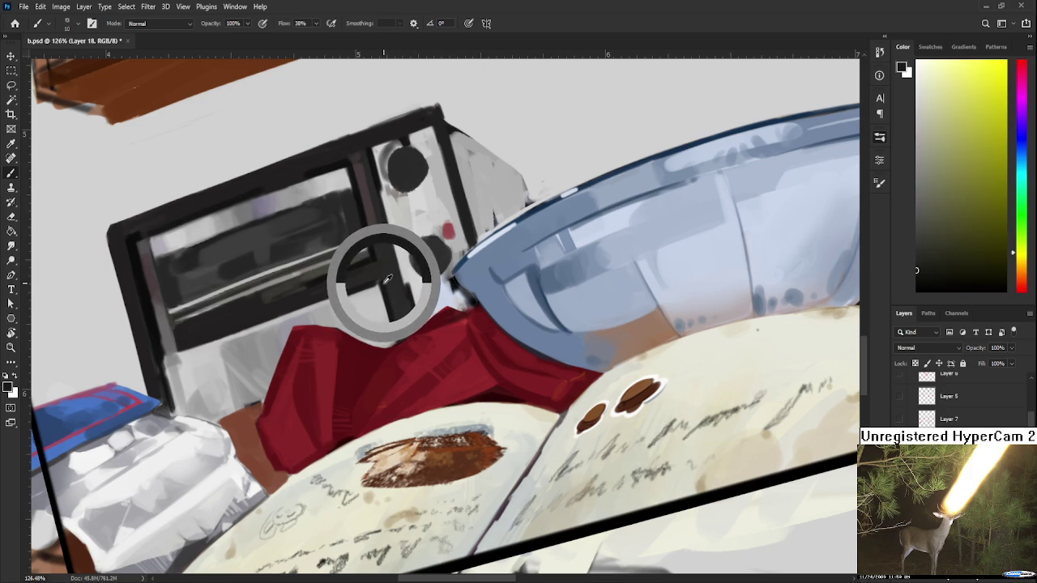
alt+click(345, 290)
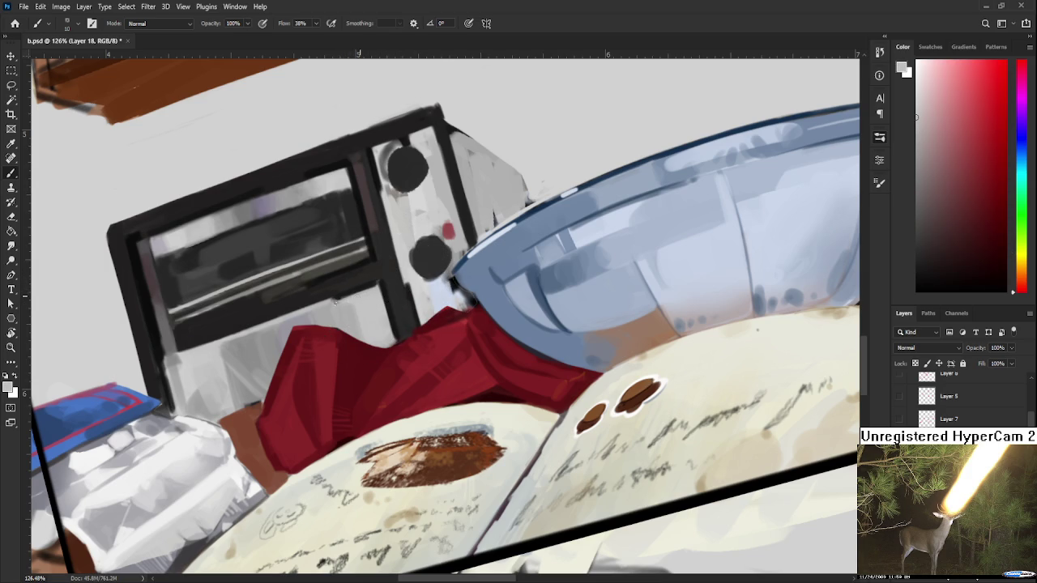
key(r)
drag(470, 325, 454, 349)
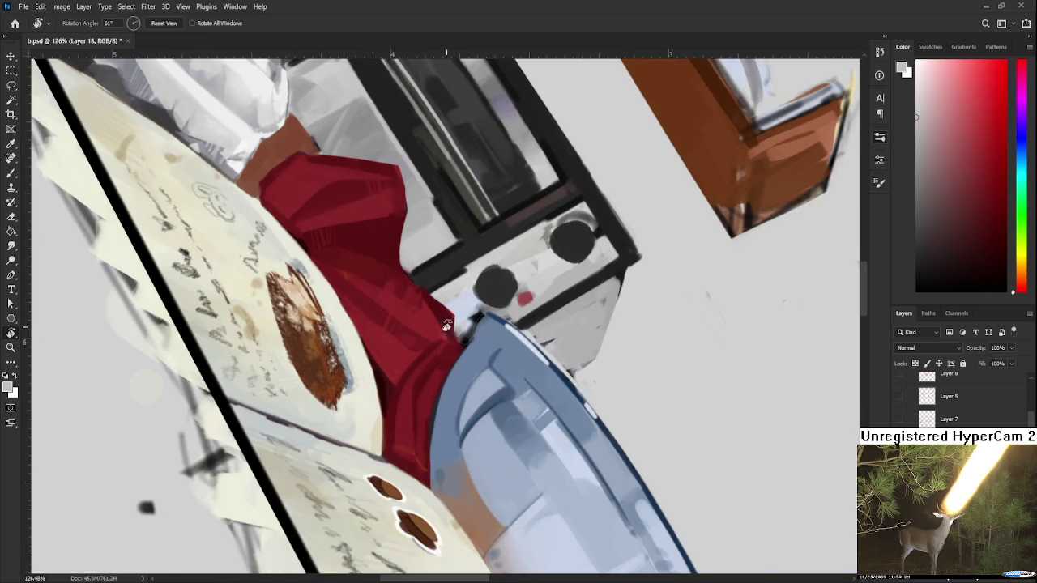
Zoom out to review the whole composition, zoom back in, and reset the canvas rotation to 0°.
scroll(447, 325, down, 2)
scroll(457, 311, down, 2)
scroll(470, 296, down, 2)
scroll(482, 282, down, 2)
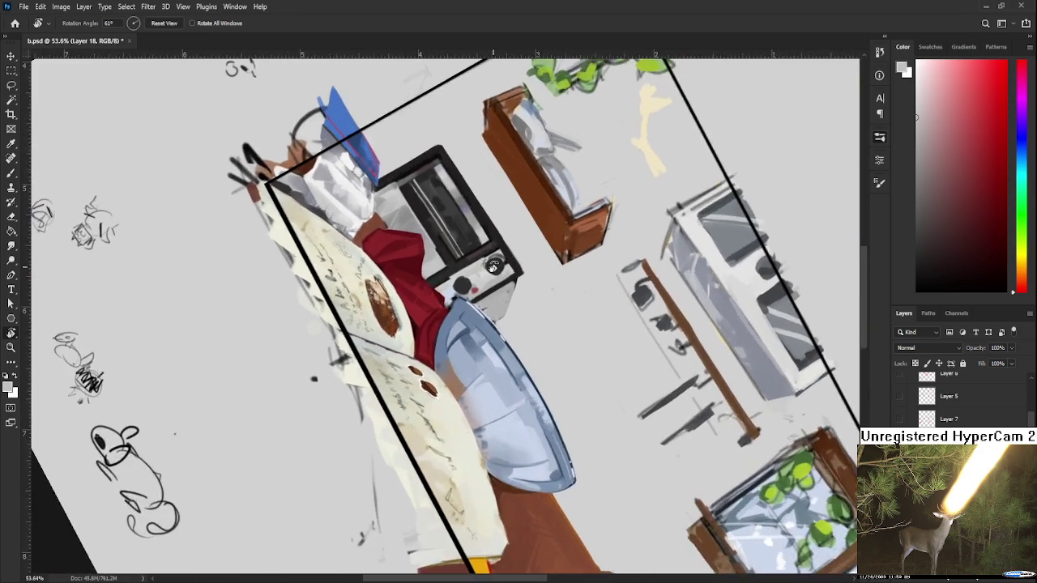
scroll(494, 267, up, 2)
scroll(479, 272, up, 2)
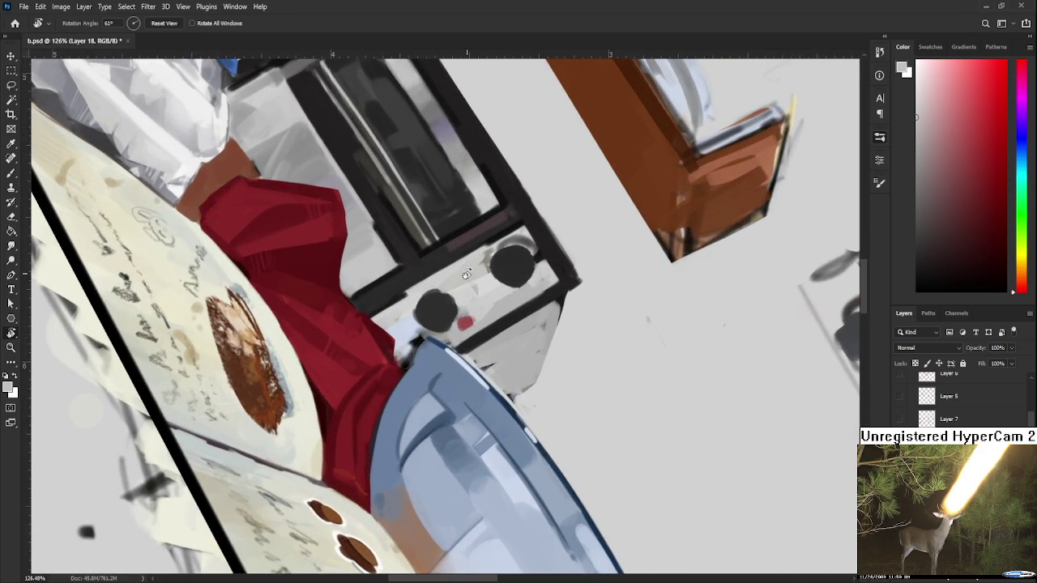
drag(467, 276, 397, 371)
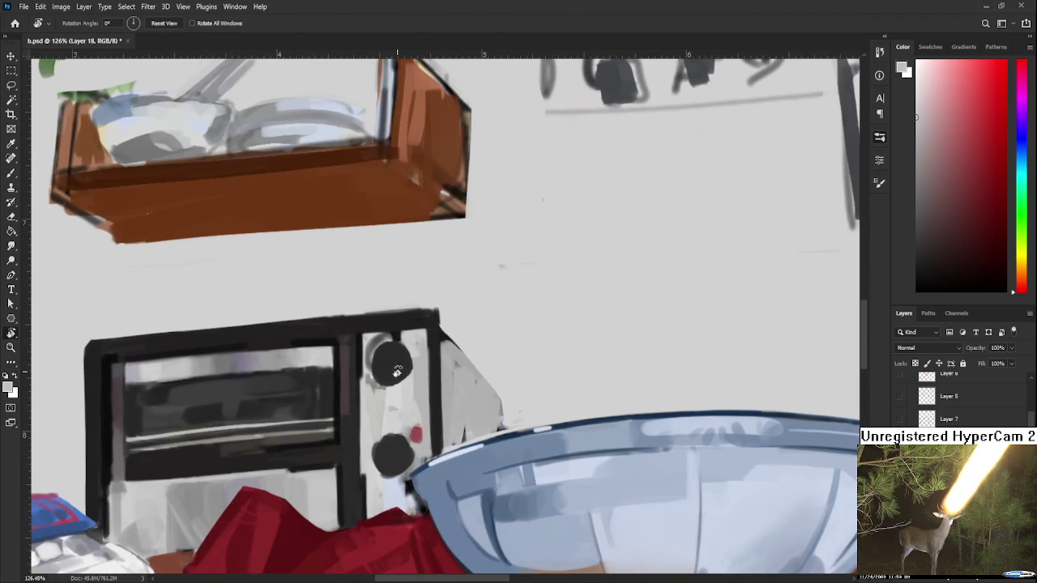
With the brush active, sample pale tones from the toaster's knob panel beside the upper knob.
key(b)
alt+click(369, 397)
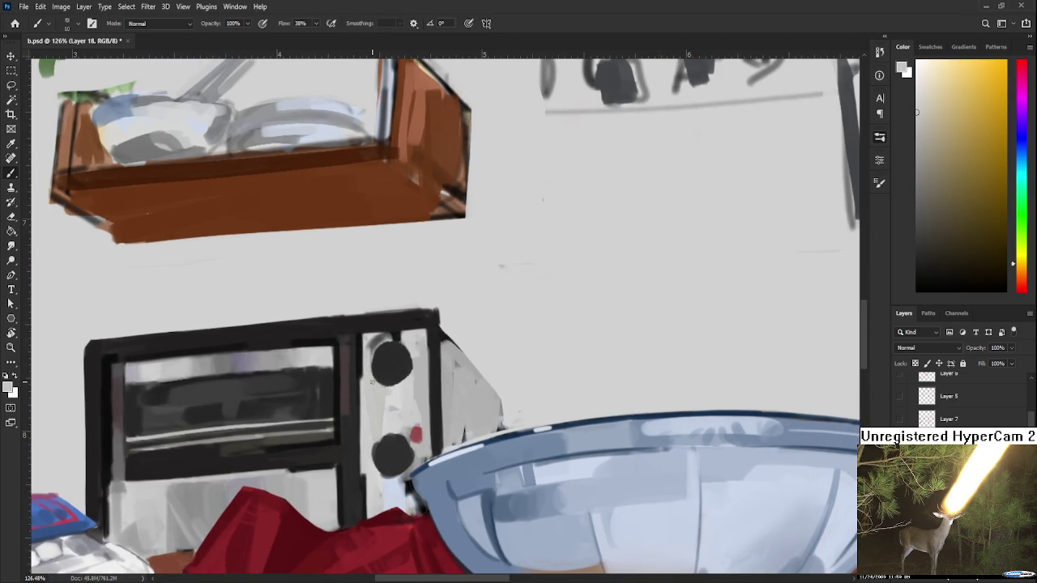
alt+click(373, 365)
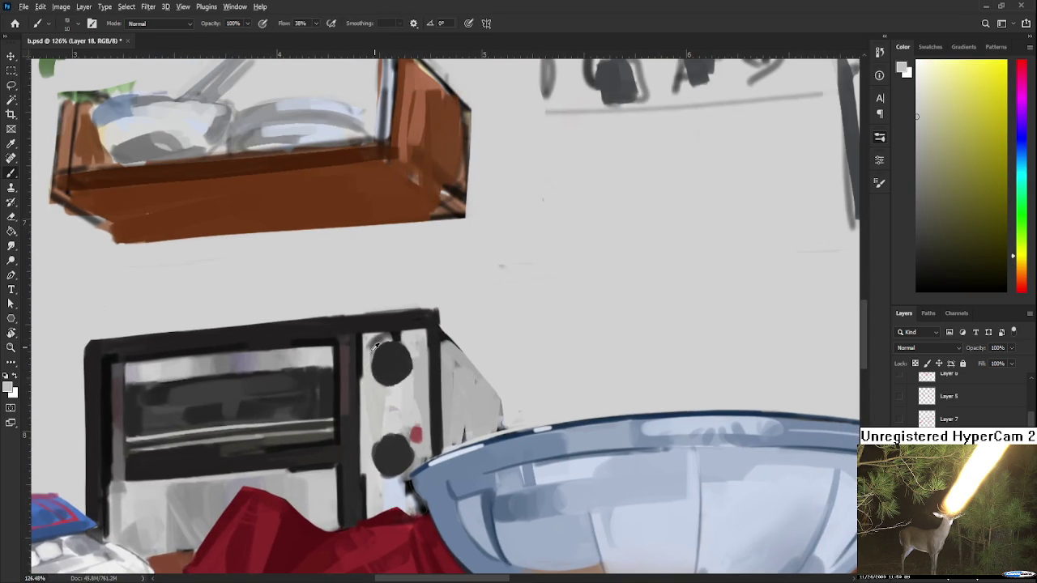
alt+click(368, 337)
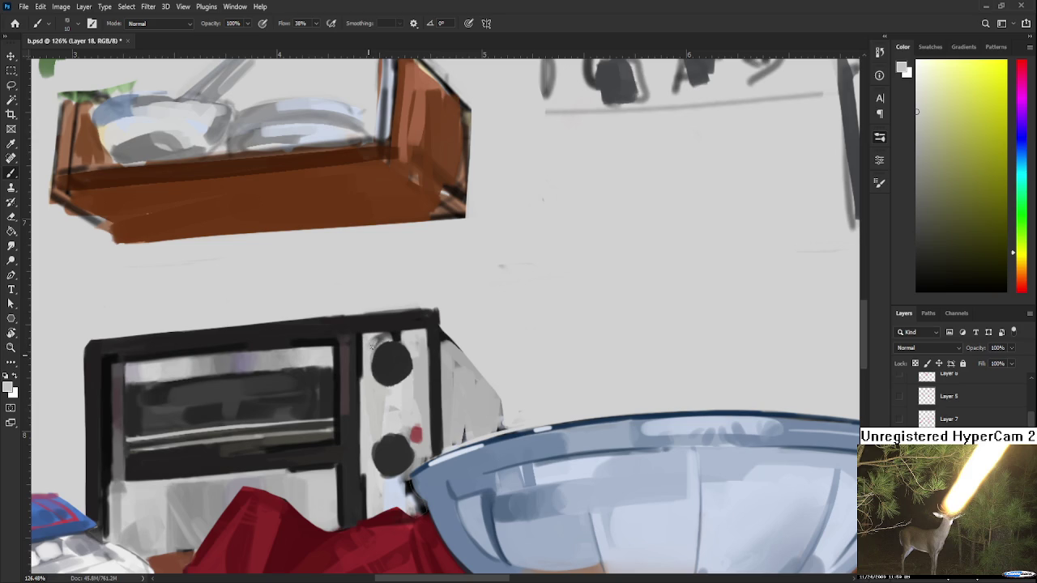